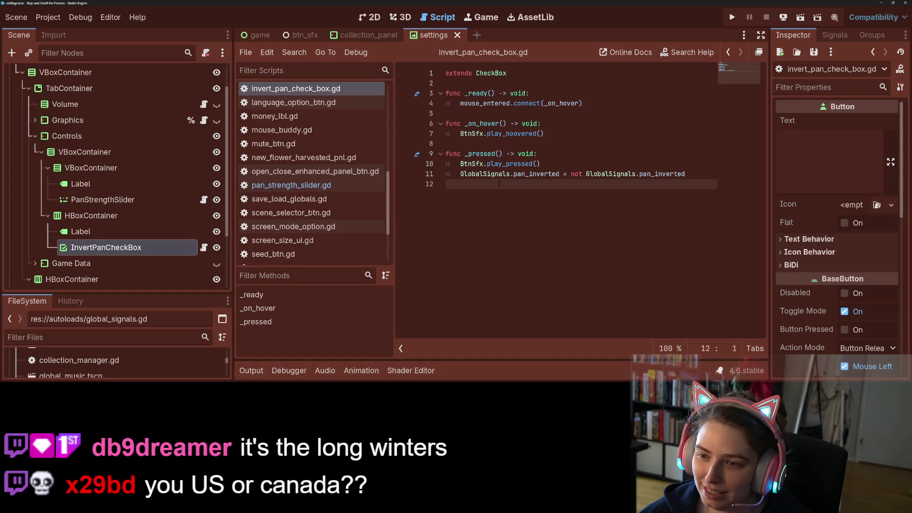
Open the global_signals.gd script.
left_click(588, 103)
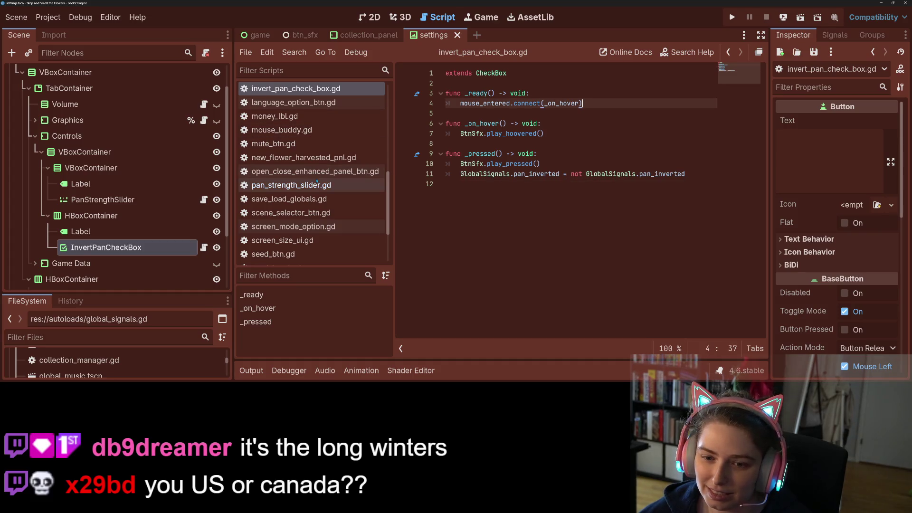
scroll(317, 182, "up", 5)
scroll(325, 202, "down", 2)
scroll(325, 202, "down", 2)
left_click(285, 156)
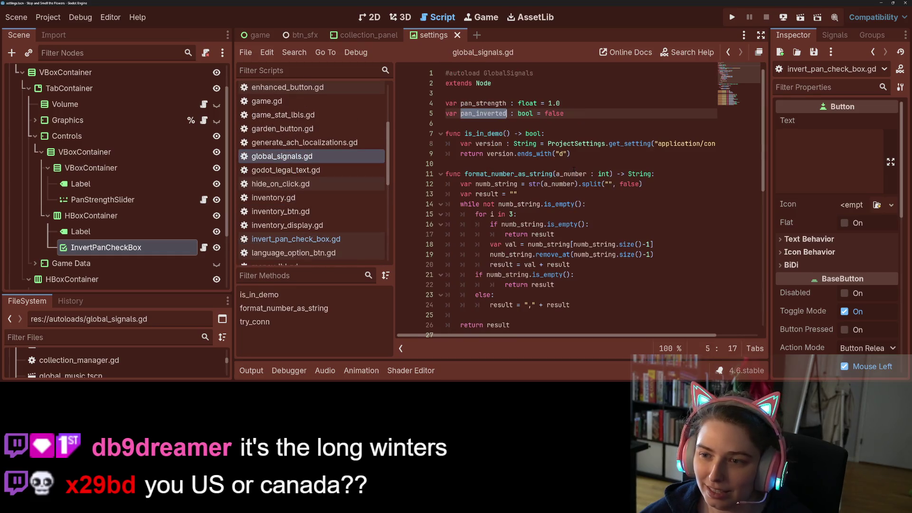
Give pan_inverted a setter: set(value): pan_inverted = value.
left_click(594, 117)
type(":")
key("Return")
type("set(value")
key("Return")
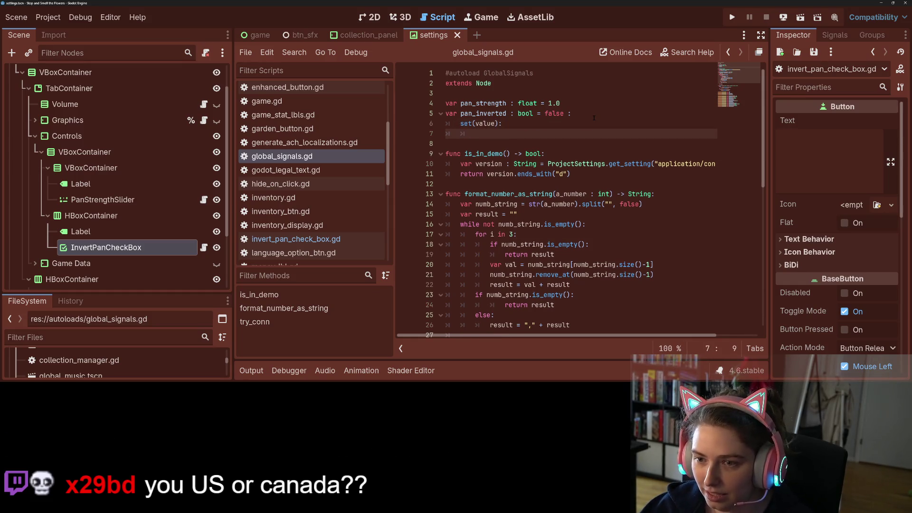
type("pan_inverted")
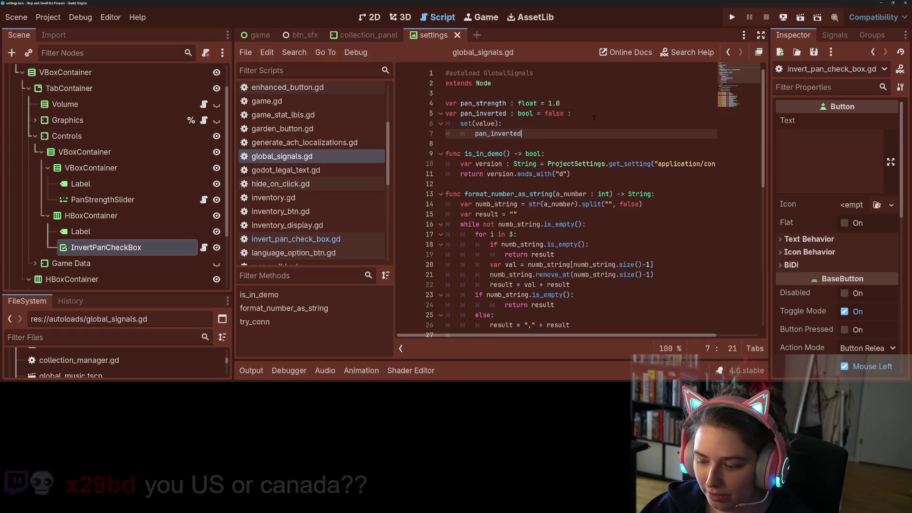
type(" = vale")
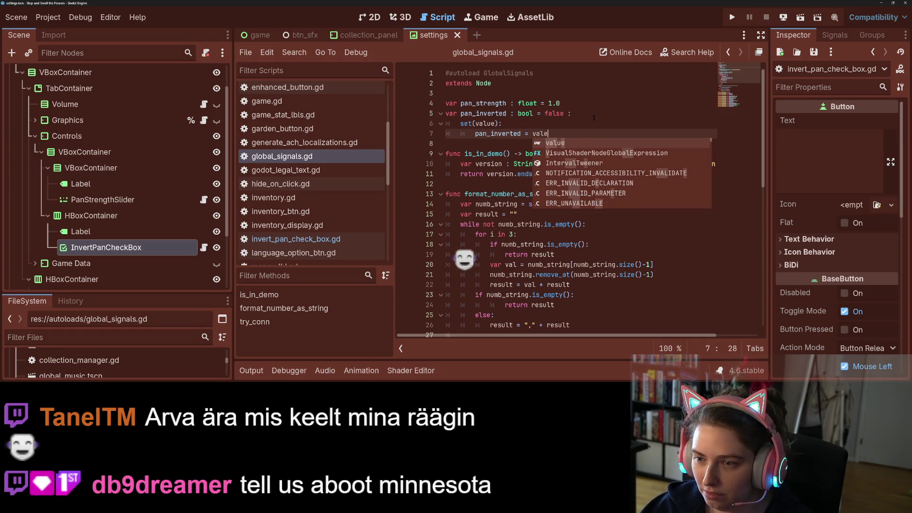
key("Return")
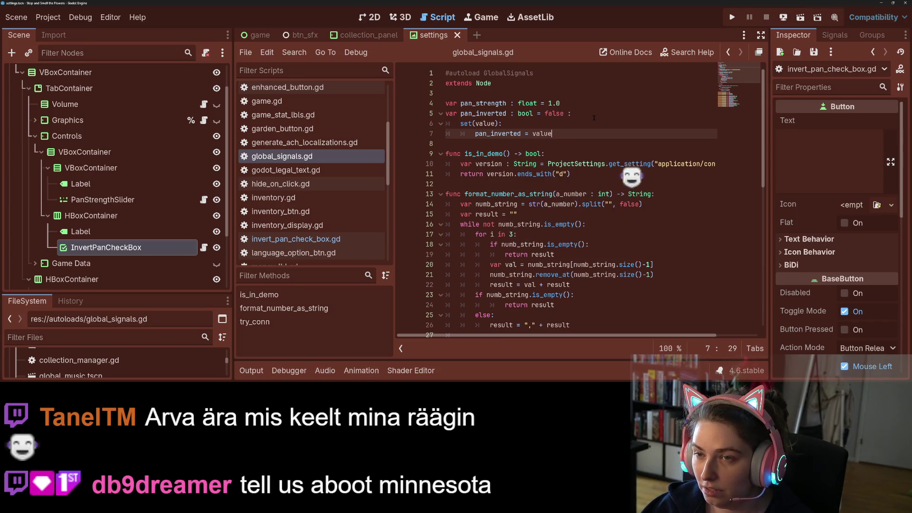
key("Return")
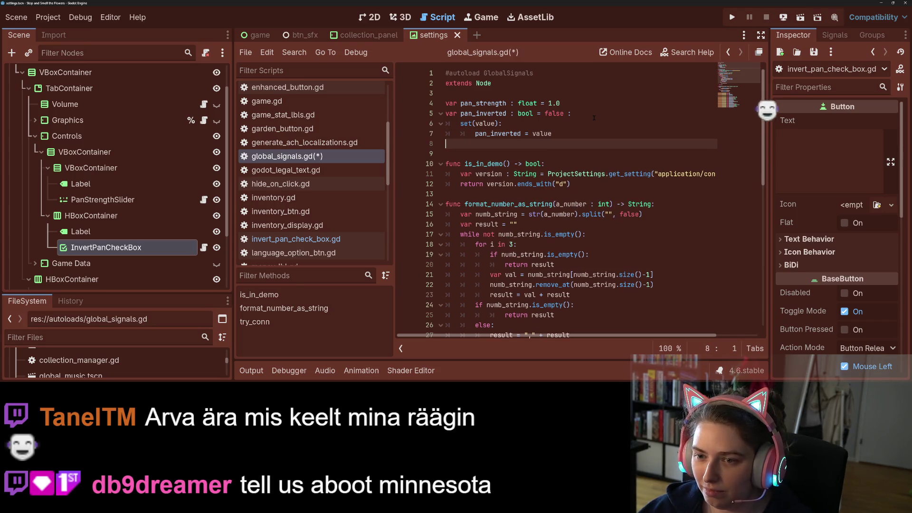
Declare signal pan_inverted_changed and save global_signals.gd.
type("si")
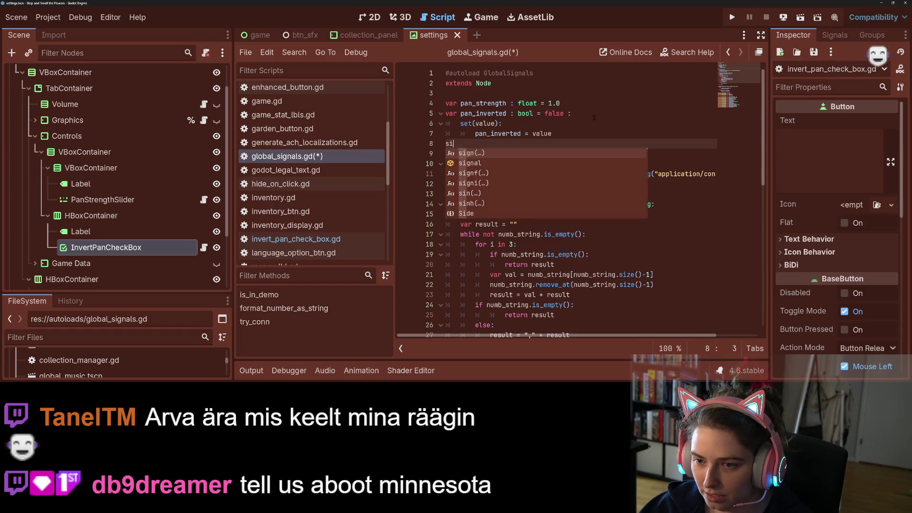
type("gnal po")
key("BackSpace")
type("an")
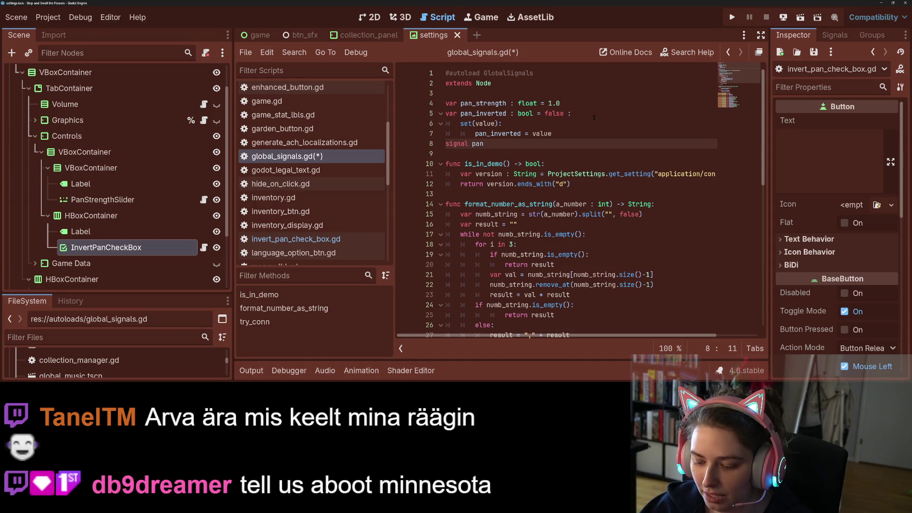
type("_inverted_changed(")
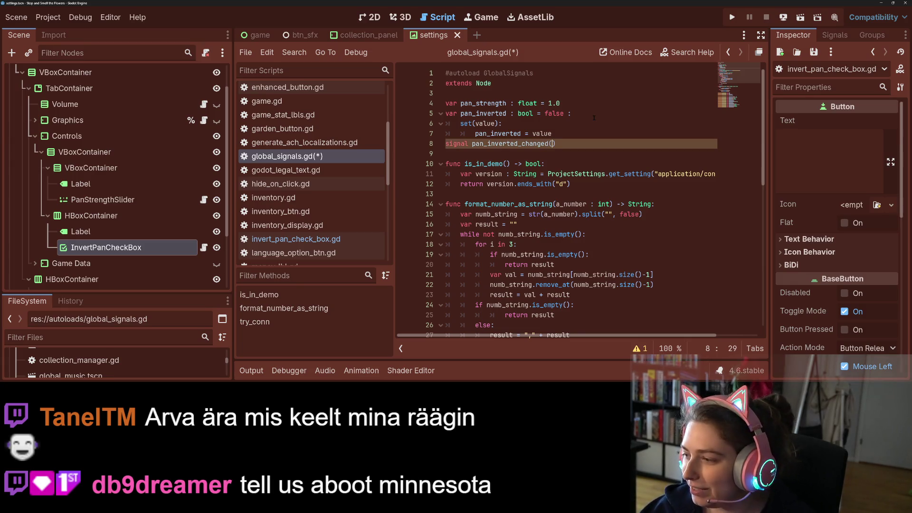
key("ctrl+s")
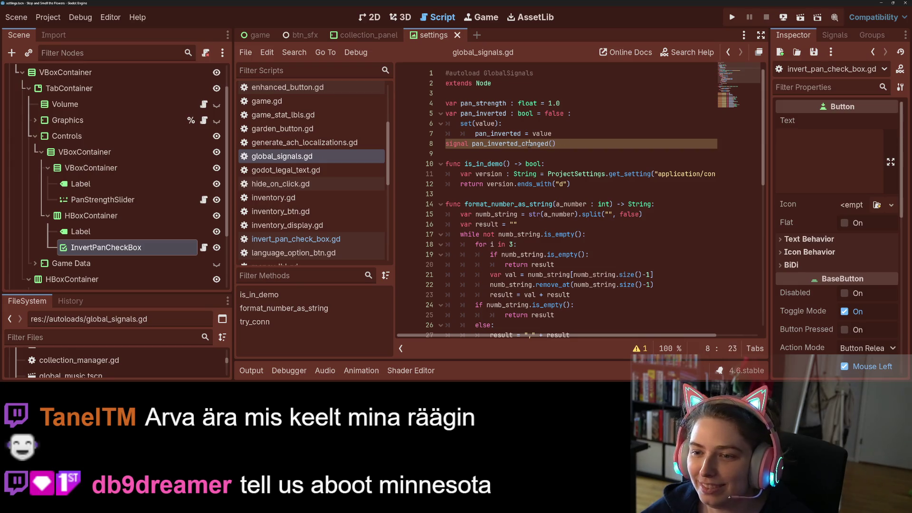
Select the pan_inverted_changed name and switch to invert_pan_check_box.gd.
double_click(529, 144)
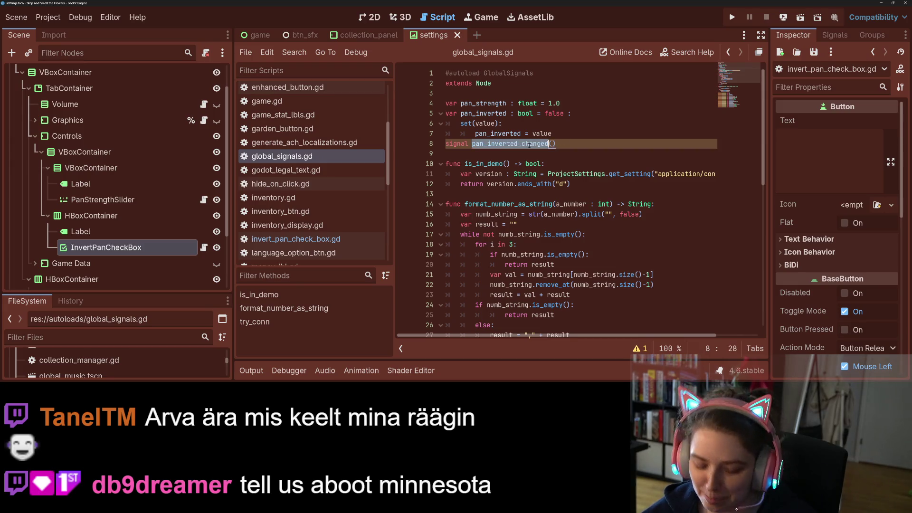
left_click(204, 248)
left_click(562, 139)
key("Up")
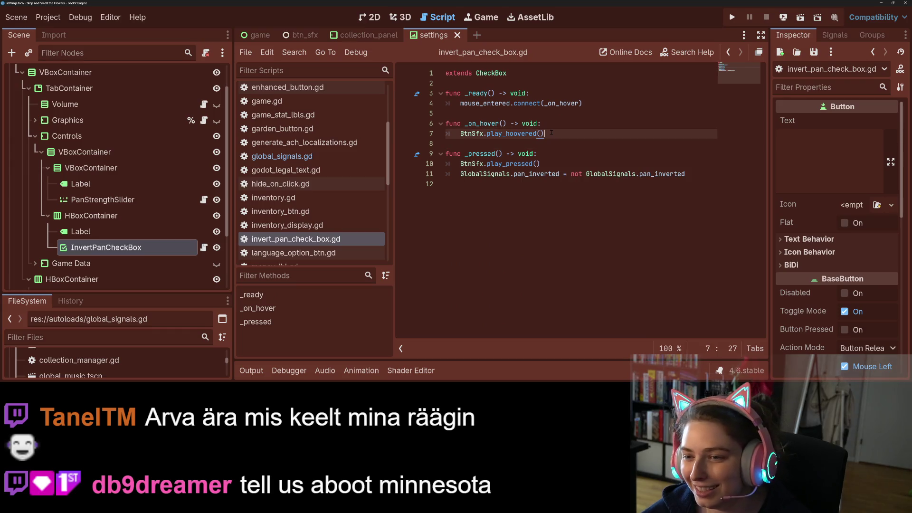
Add a blank line in _ready() right after the mouse_entered hover connection.
left_click(565, 151)
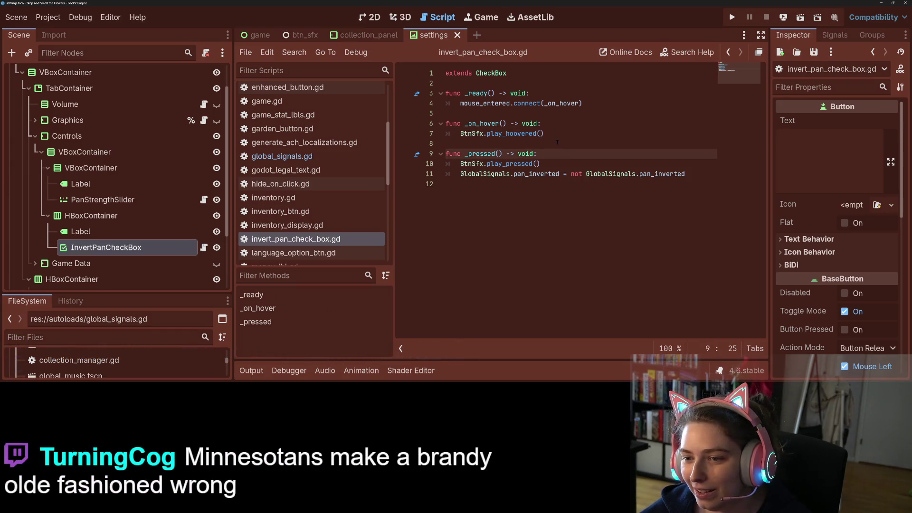
left_click(558, 142)
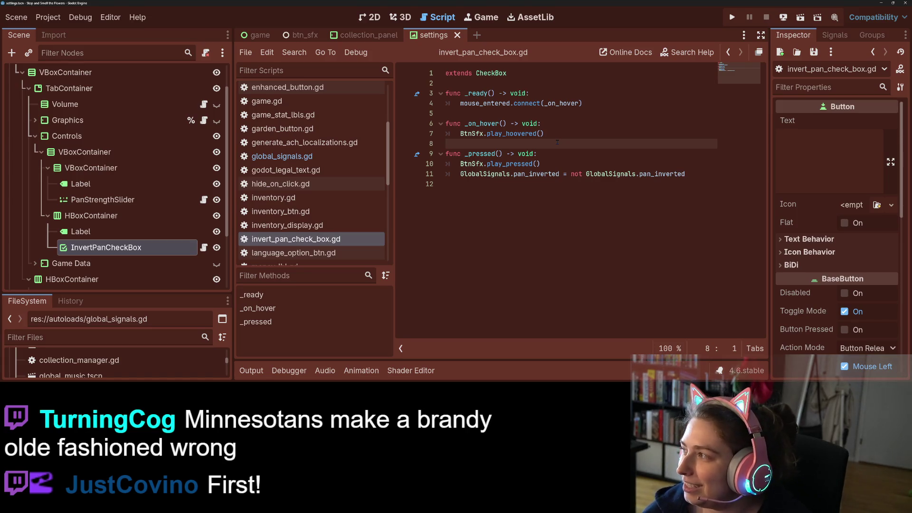
left_click(609, 103)
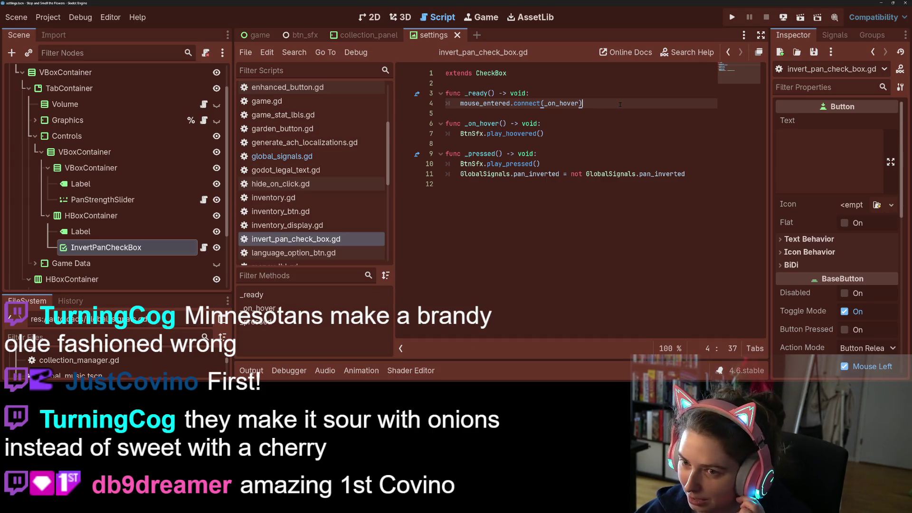
key("Return")
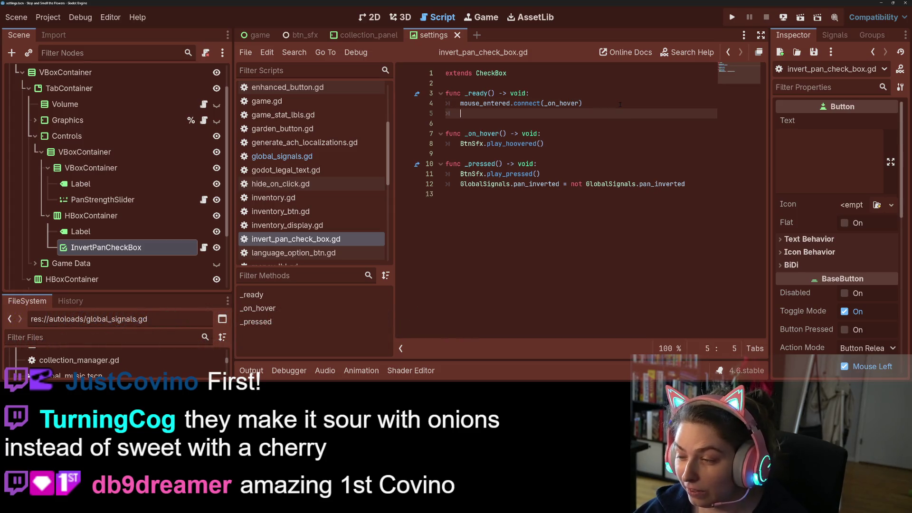
Connect GlobalSignals.pan_inverted_changed to _on_pan_inverted_changed in _ready().
type("Glob")
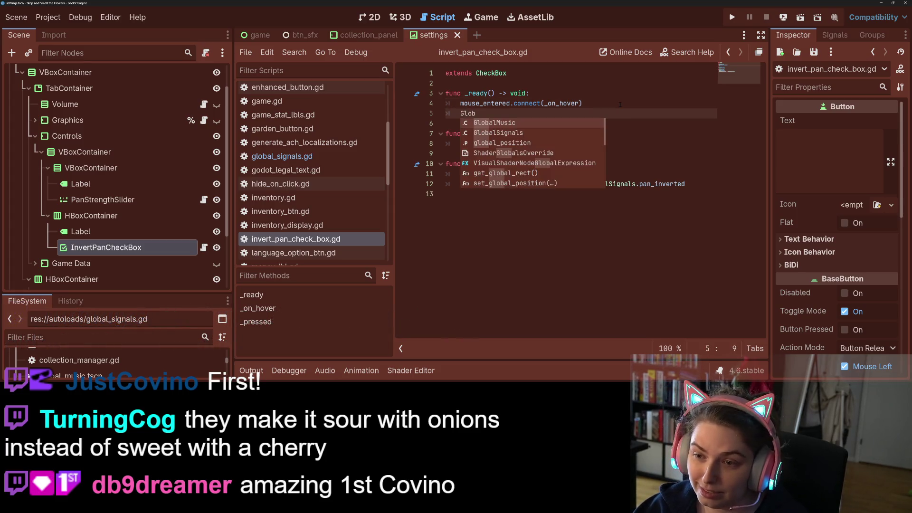
type("alSignals.")
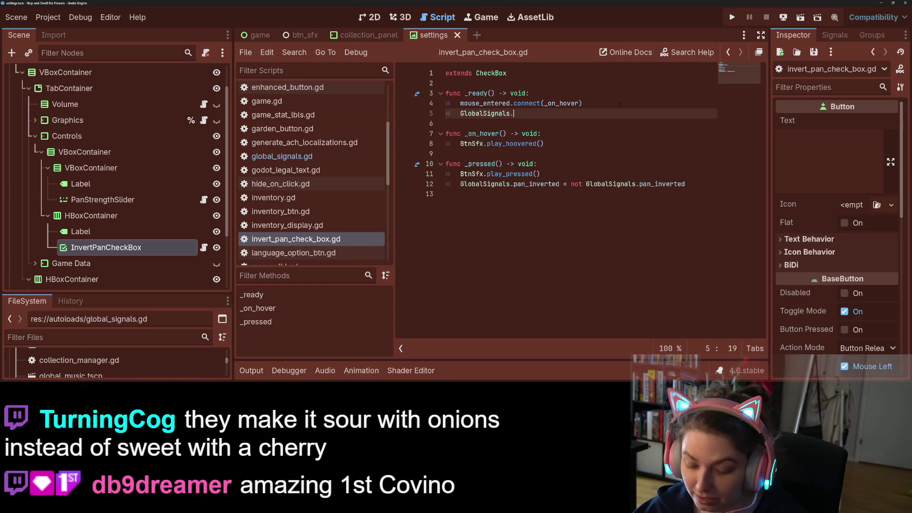
type("pan_inverted_changed.connect(")
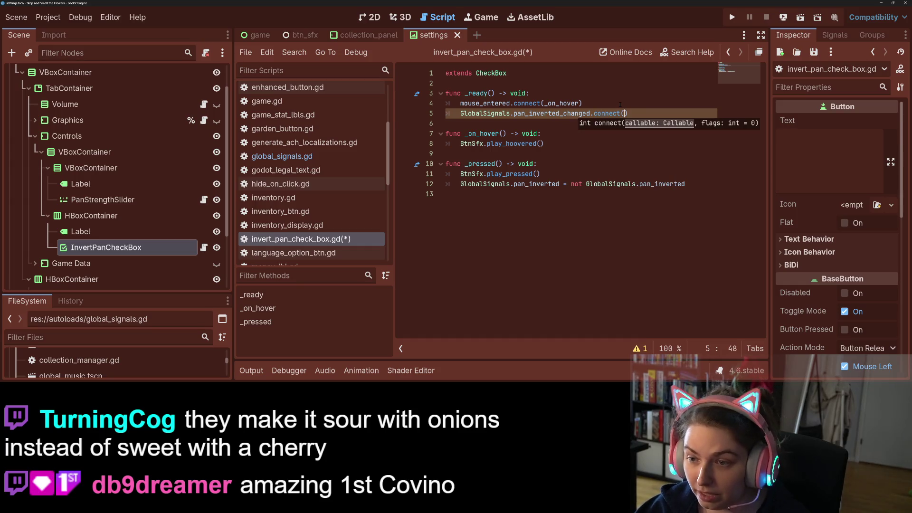
type("_on_pan_inverted_changed")
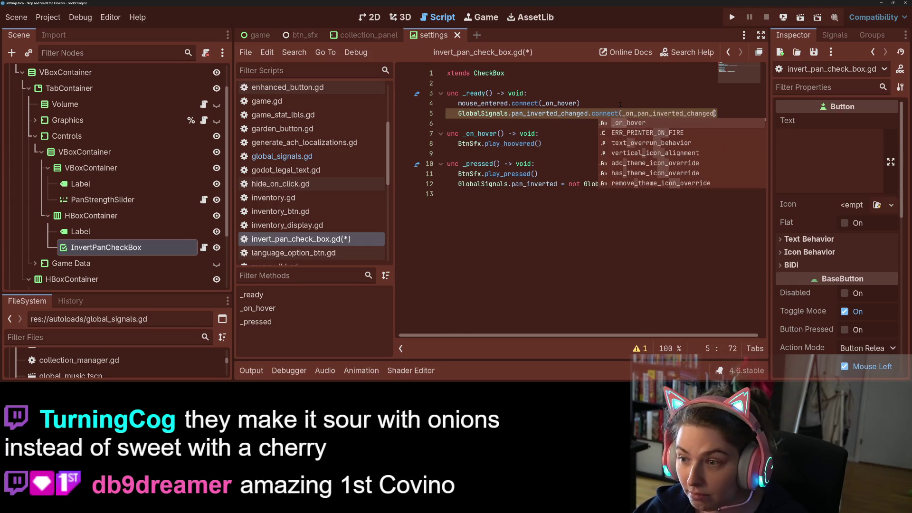
key("Escape")
double_click(643, 112)
key("ctrl+c")
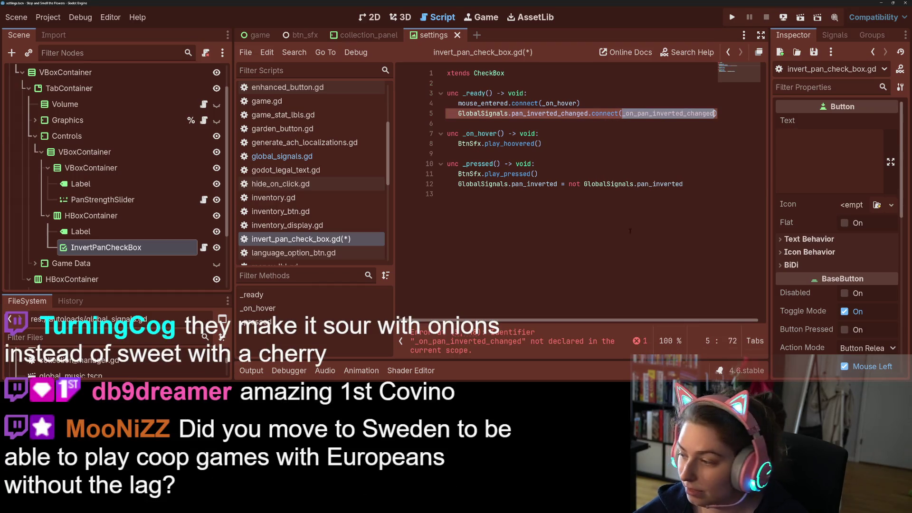
Add func _on_pan_inverted_changed() -> void: below _ready().
left_click(520, 303)
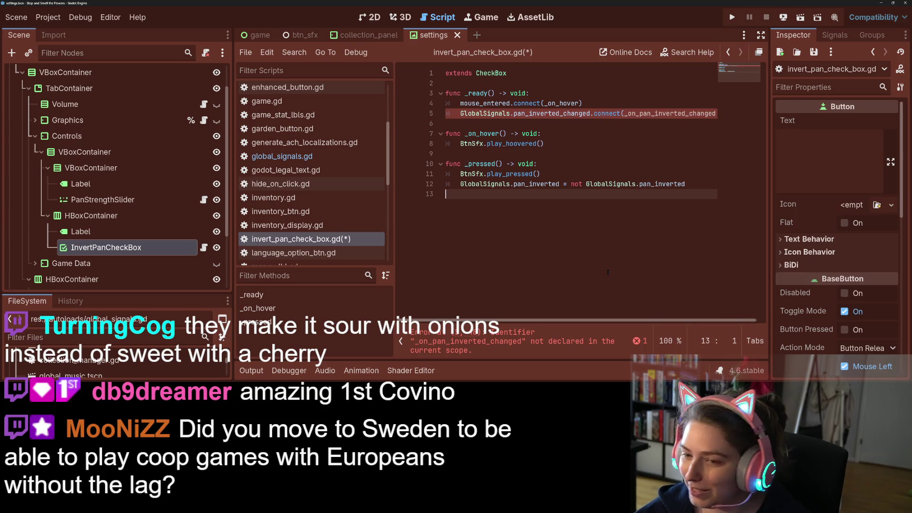
key("Up")
key("Up")
key("Up")
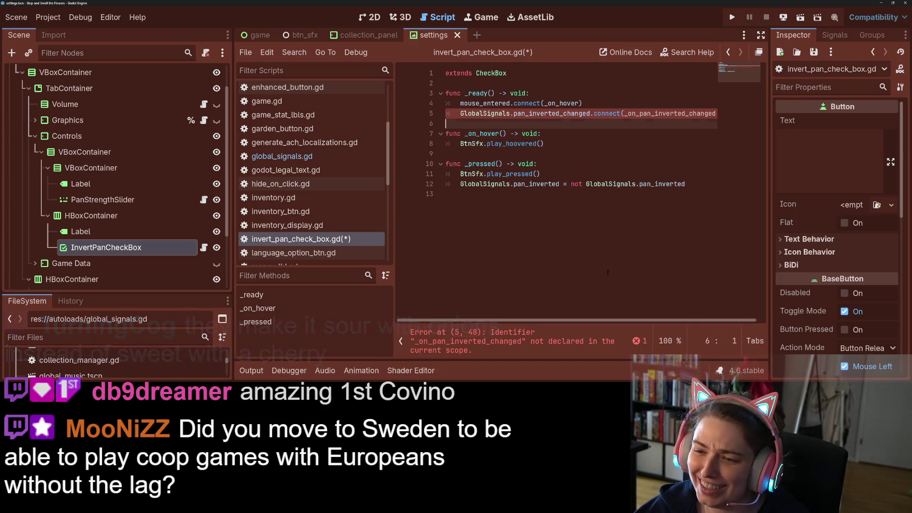
key("Return")
key("Return")
key("Up")
type("func")
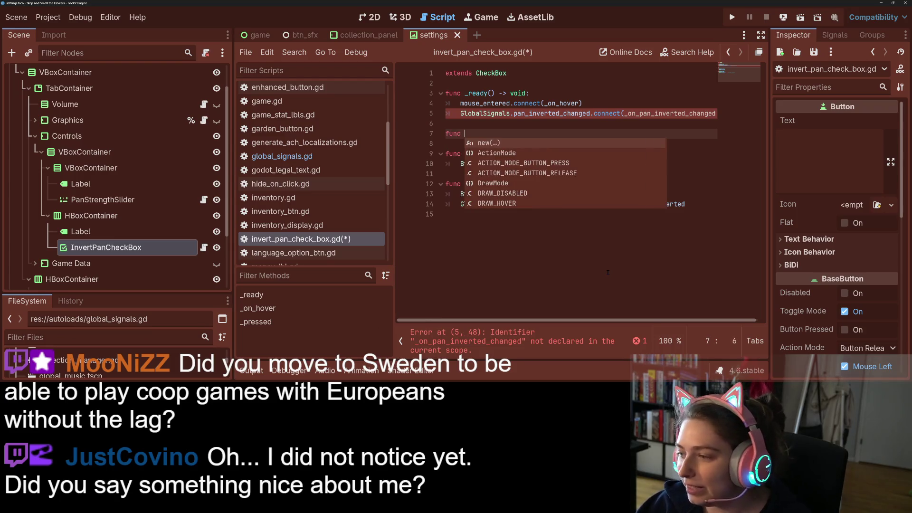
key("ctrl+v")
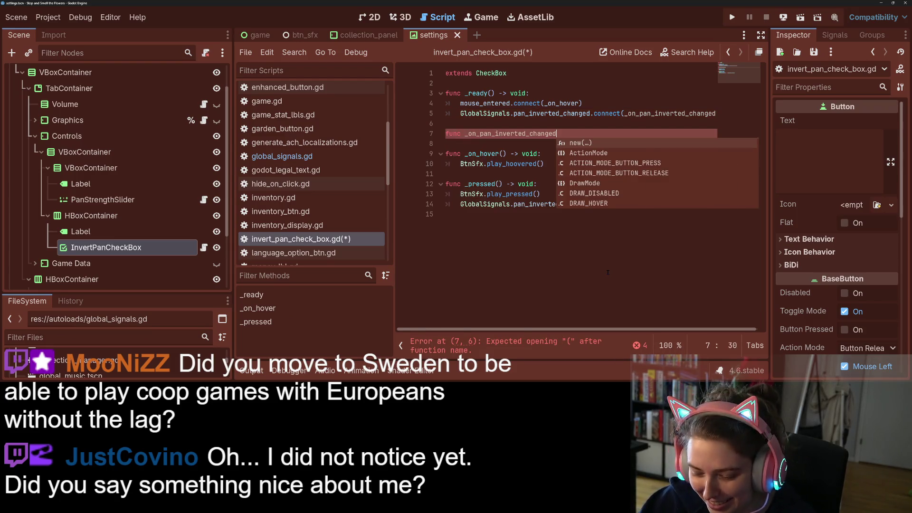
type("() -> void:")
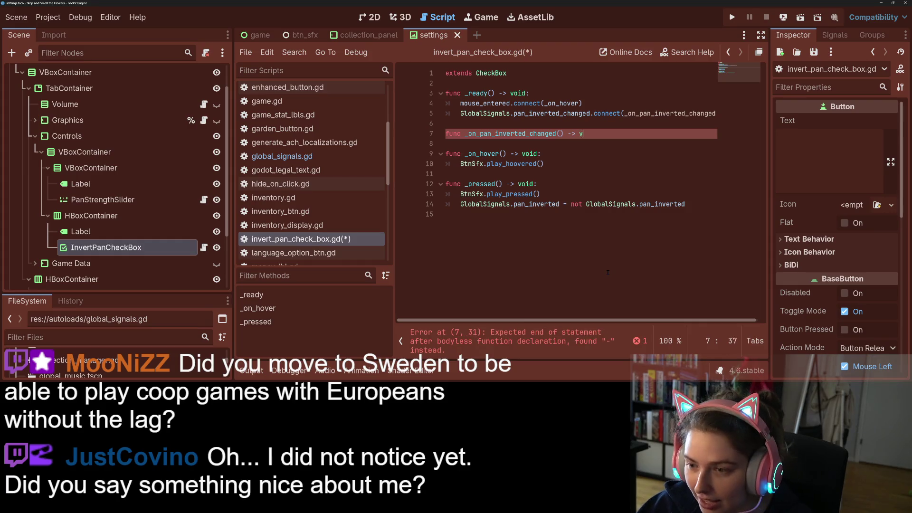
Set the handler body to button_pressed = GlobalSignals.pan_inverted and save.
key("Return")
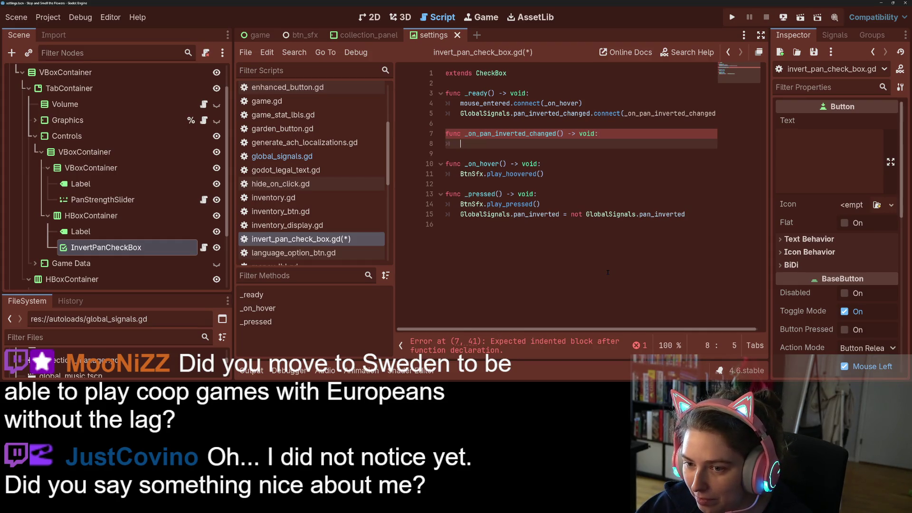
type("re")
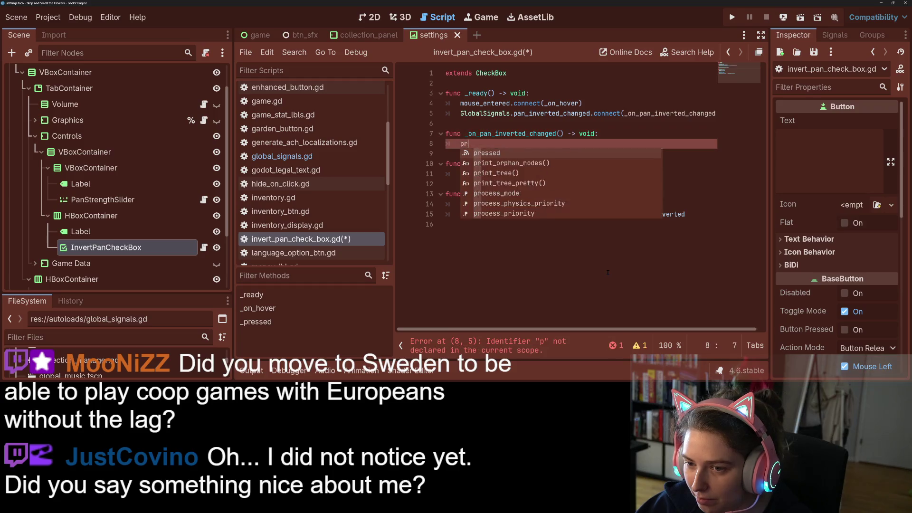
key("BackSpace")
key("BackSpace")
key("BackSpace")
type("but")
key("Down")
key("Down")
key("Return")
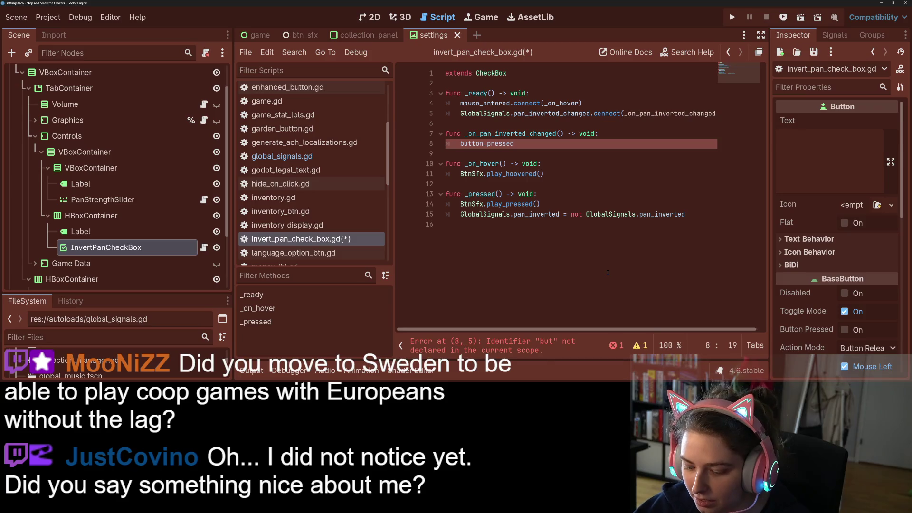
type(" = ")
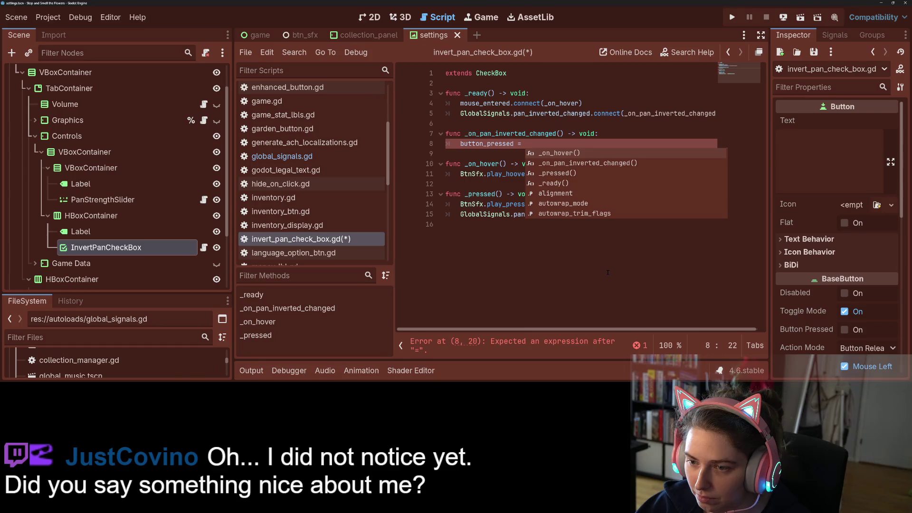
type("GlobalSignals")
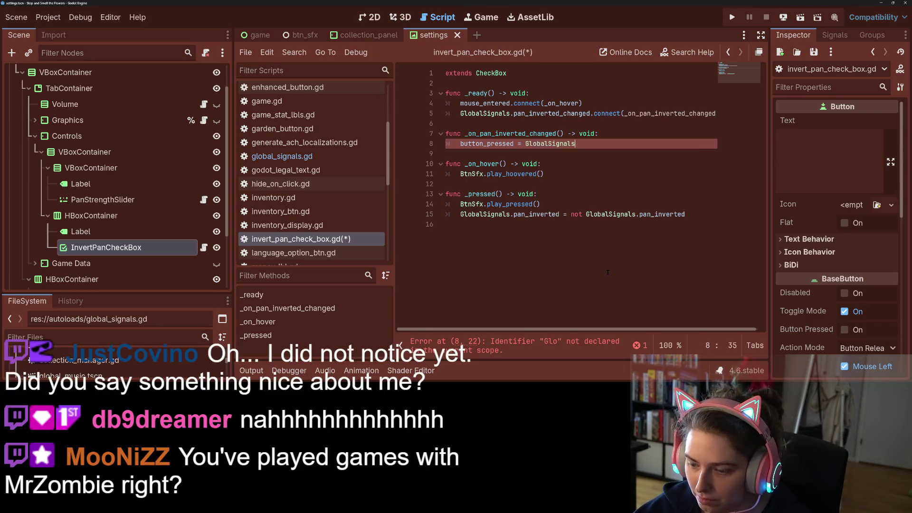
type(".pan_inverted")
key("ctrl+s")
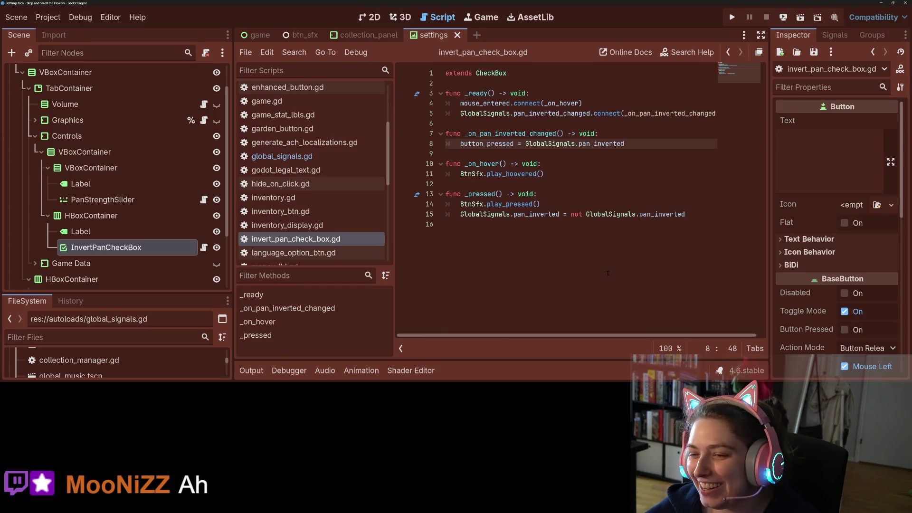
Click into the saved invert_pan_check_box.gd code.
left_click(608, 268)
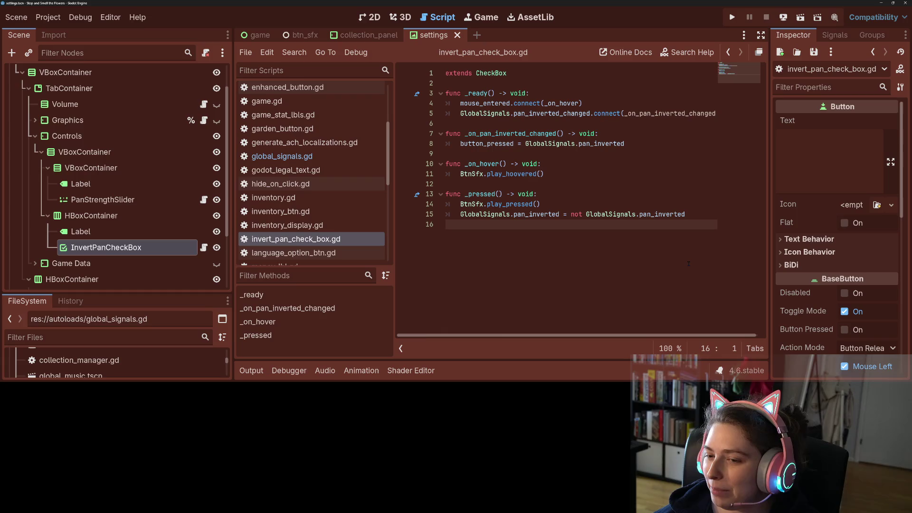
Set a breakpoint on line 15, where _pressed() flips GlobalSignals.pan_inverted.
left_click(506, 214)
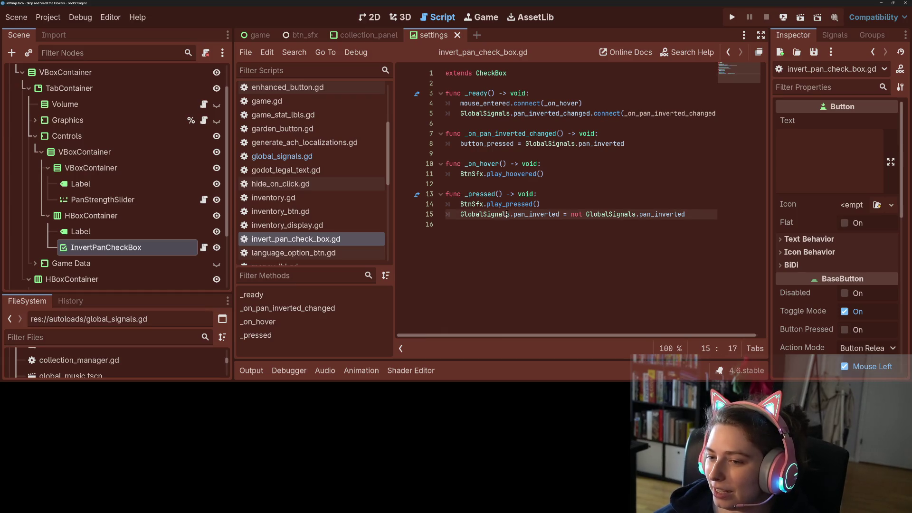
left_click(407, 214)
left_click(559, 223)
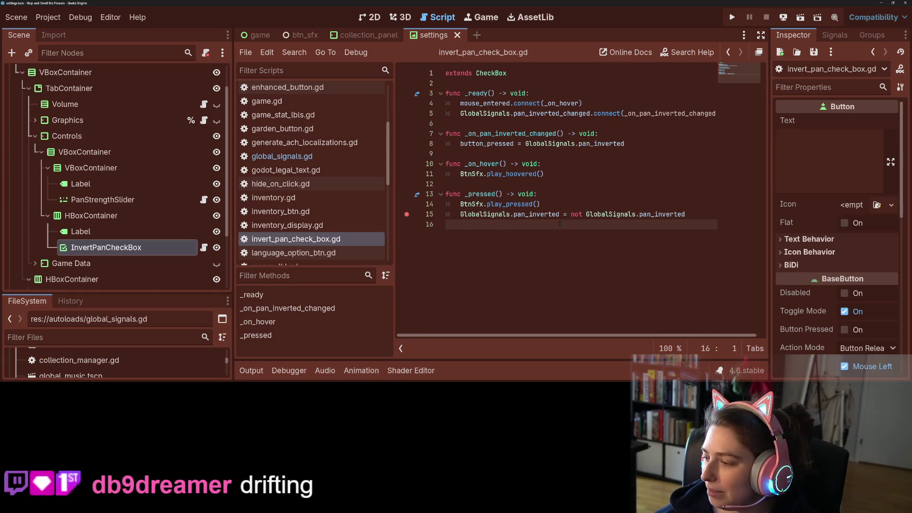
left_click(564, 215)
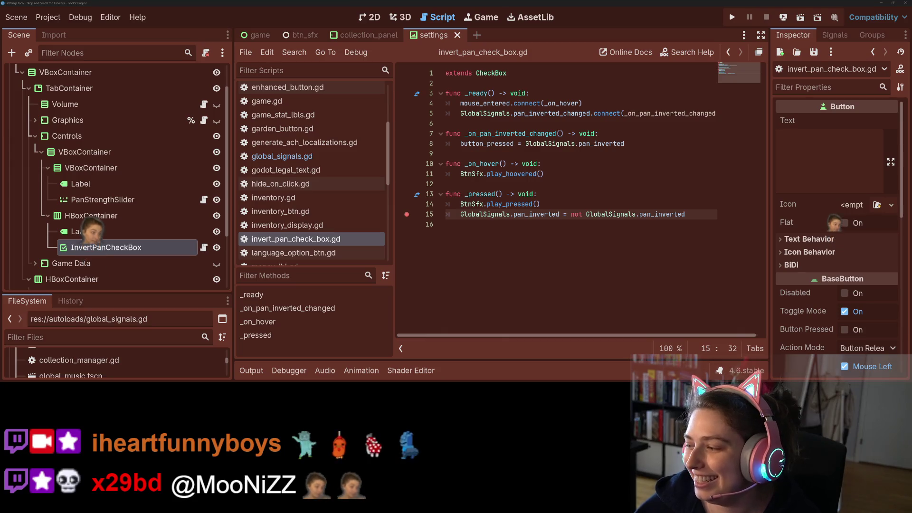
left_click(502, 237)
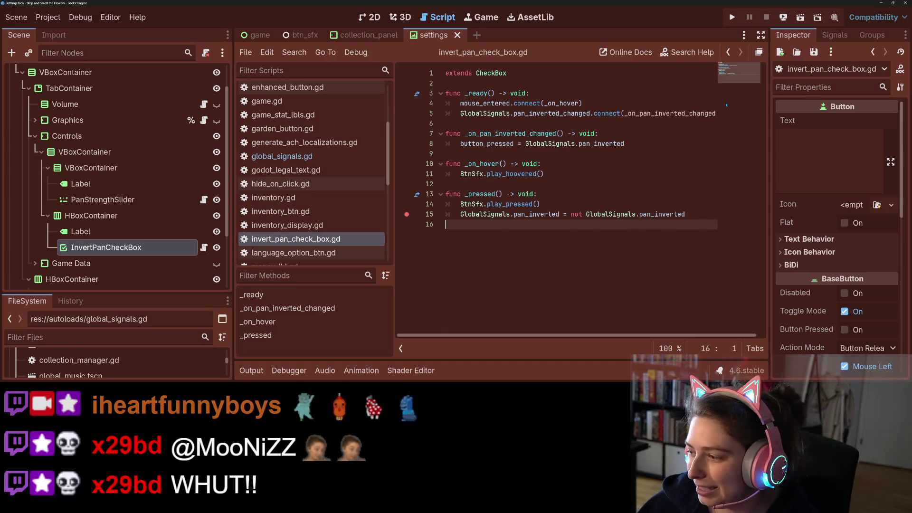
Run the project, open the game's Settings, and drag pan strength lower.
left_click(732, 17)
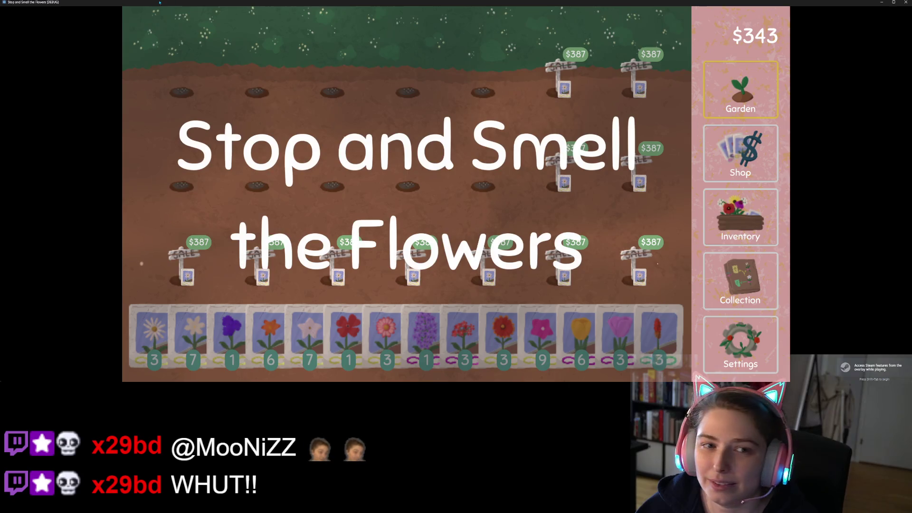
mouse_move(159, 2)
left_mouse_down()
mouse_move(59, 26)
mouse_move(273, 137)
mouse_move(589, 189)
mouse_move(473, 41)
mouse_move(507, 19)
left_mouse_up()
left_click(821, 216)
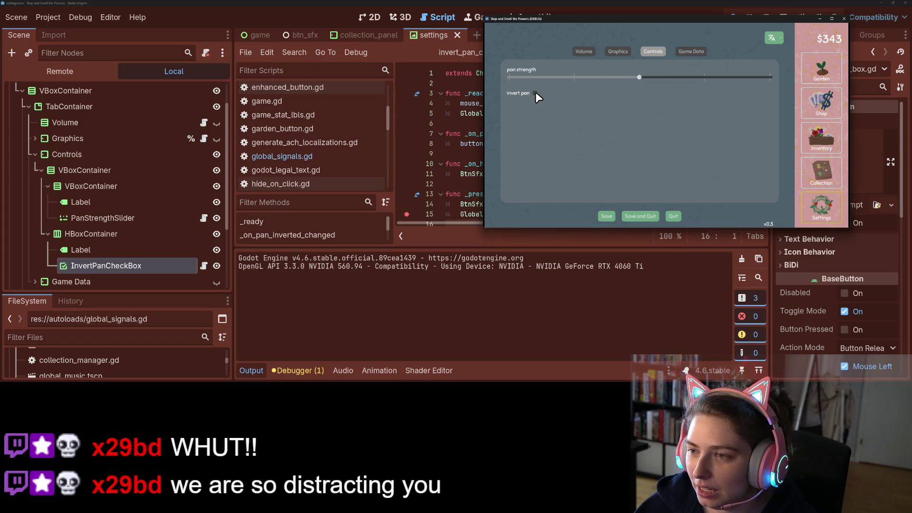
left_click_drag(638, 76, 618, 78)
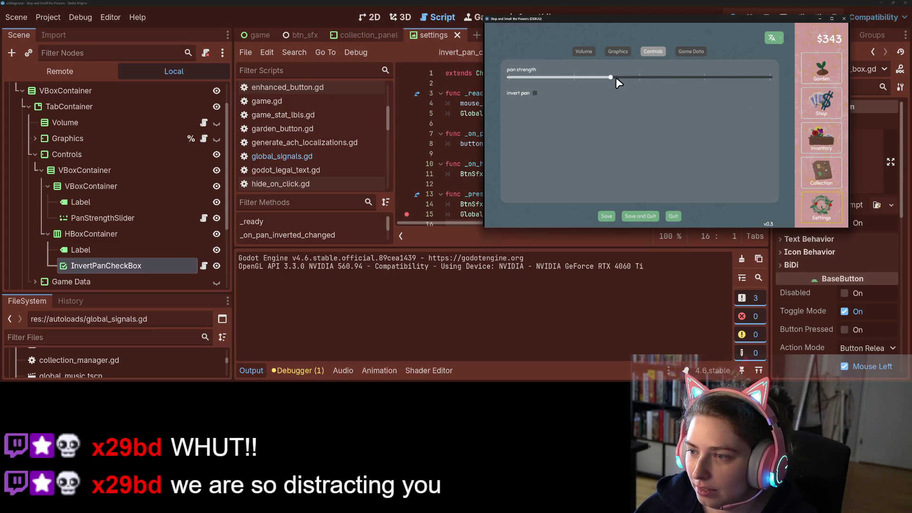
Open Debugger > Errors and expand the UNUSED_SIGNAL warning for pan_inverted_changed.
left_click(535, 94)
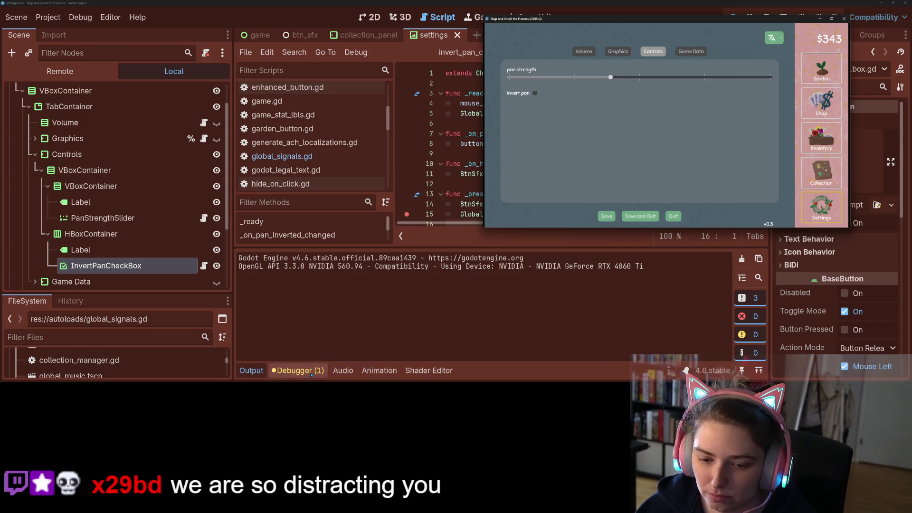
left_click(318, 235)
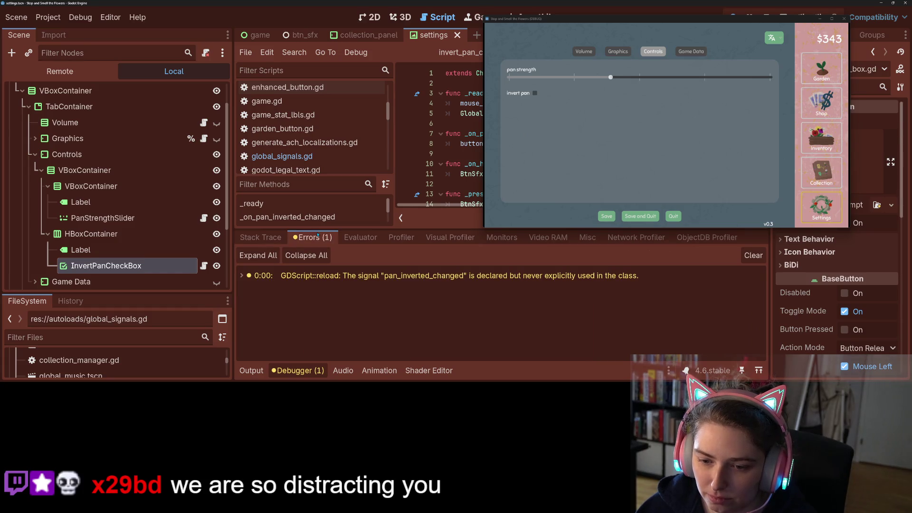
left_click(469, 279)
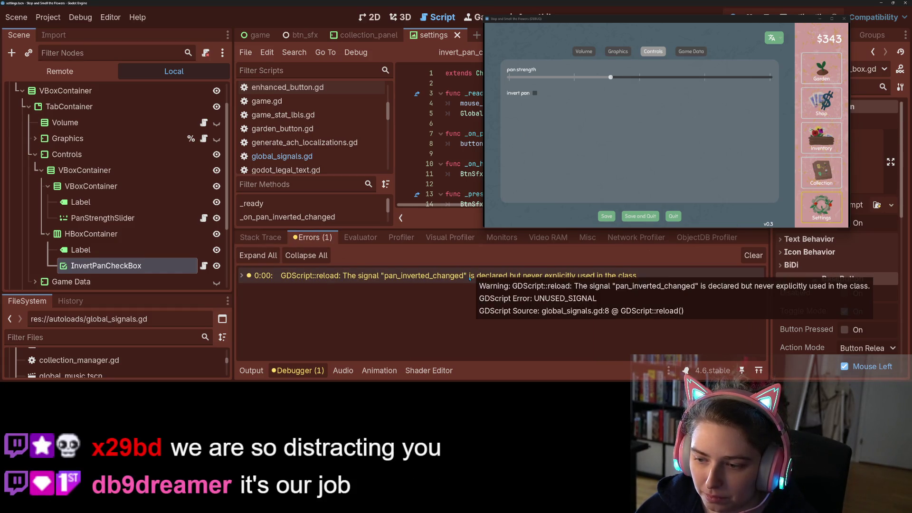
left_click(523, 275)
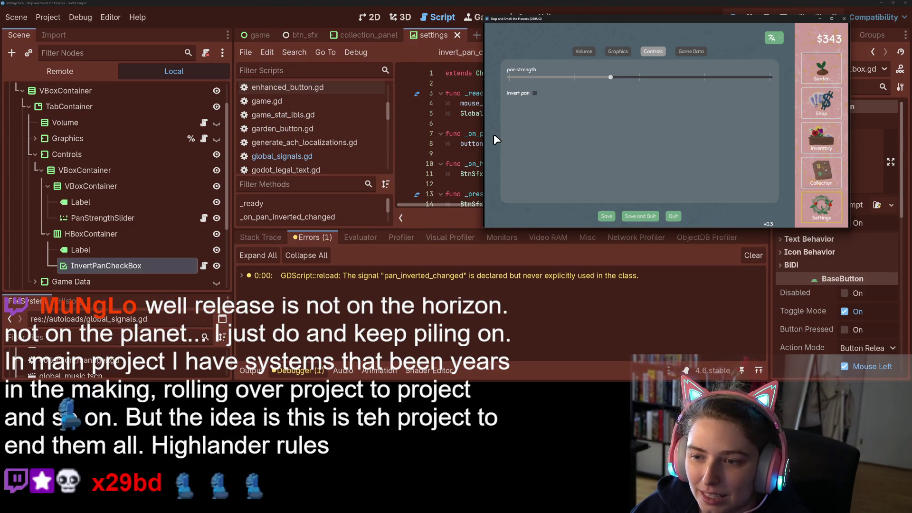
mouse_move(484, 134)
left_mouse_down()
mouse_move(517, 132)
mouse_move(486, 139)
left_mouse_up()
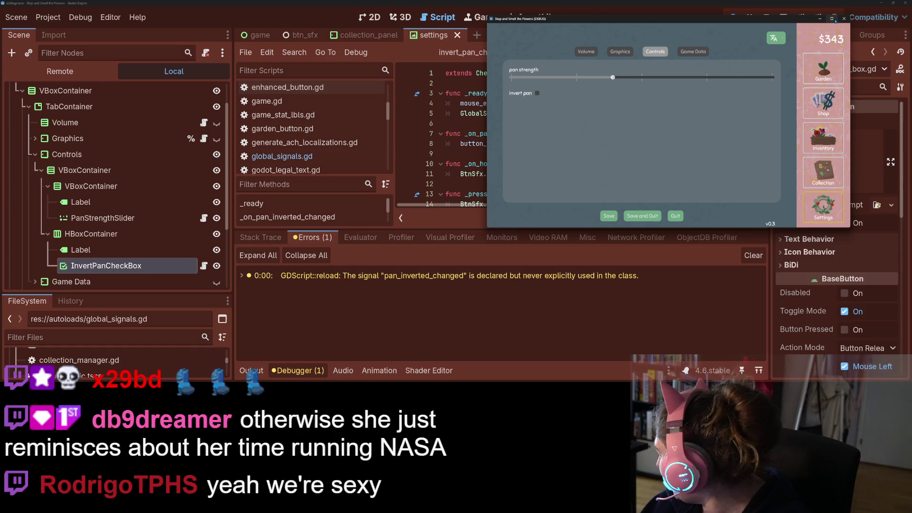
mouse_move(836, 21)
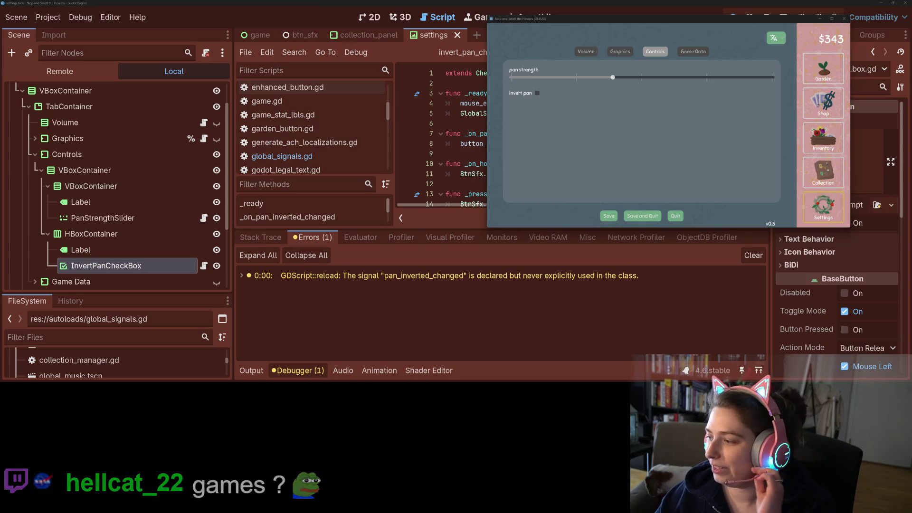
Tick invert pan in the game and resume from the breakpoint.
left_click(539, 93)
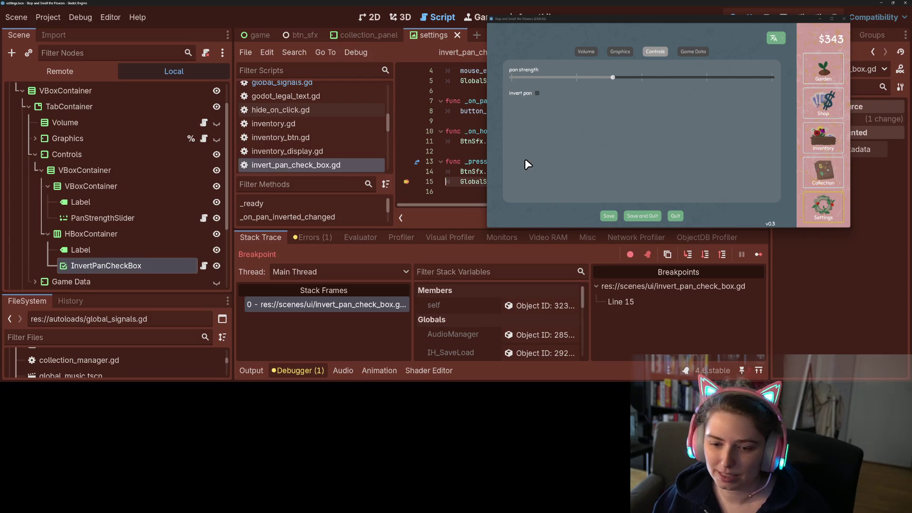
mouse_move(527, 19)
left_mouse_down()
mouse_move(608, 24)
mouse_move(550, 25)
left_mouse_up()
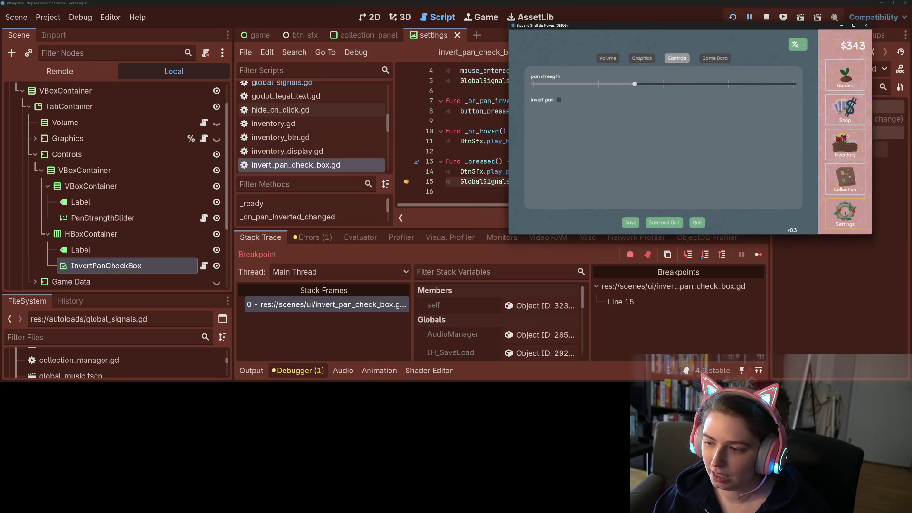
left_click(759, 255)
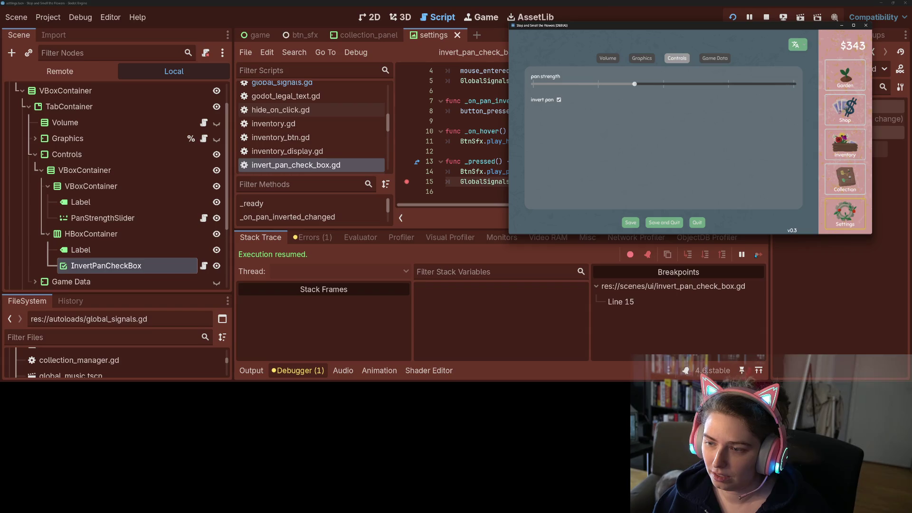
Pan the collection board toward the blue sticky notes.
left_click(844, 189)
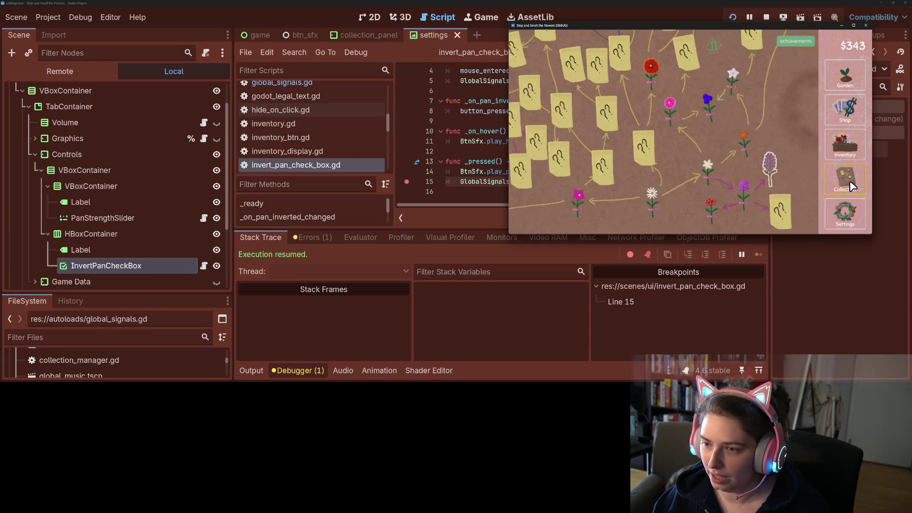
mouse_move(663, 147)
left_mouse_down()
mouse_move(691, 149)
mouse_move(722, 201)
mouse_move(656, 102)
mouse_move(665, 145)
mouse_move(684, 127)
mouse_move(688, 96)
mouse_move(647, 72)
mouse_move(620, 74)
left_mouse_up()
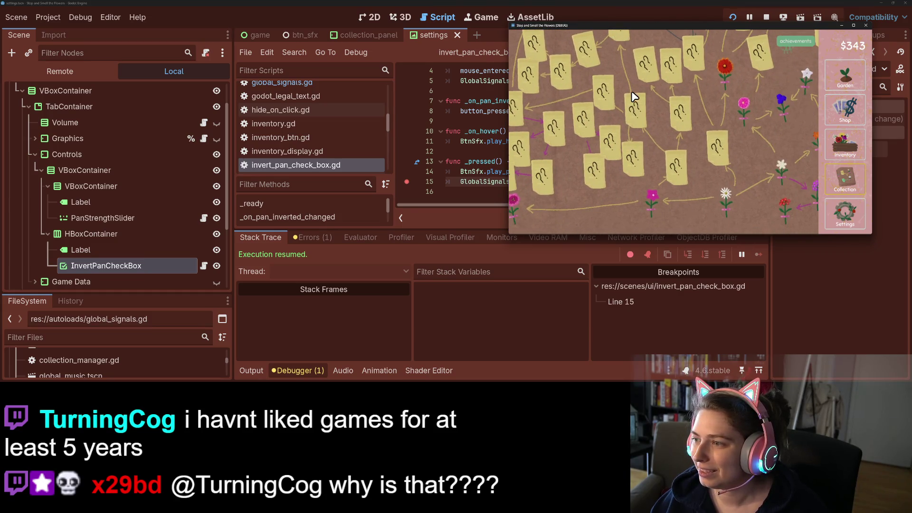
left_click(854, 219)
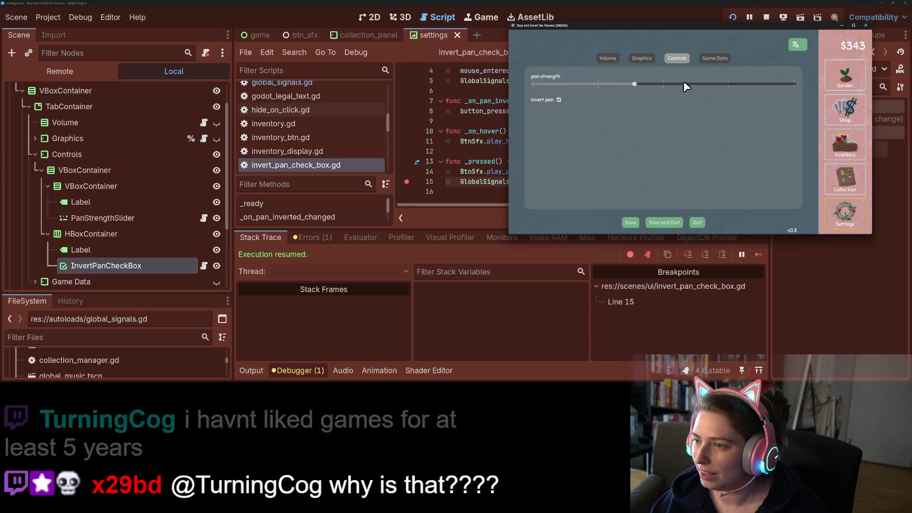
Raise pan strength, toggle invert pan, and resume from the breakpoint.
left_click_drag(636, 84, 664, 84)
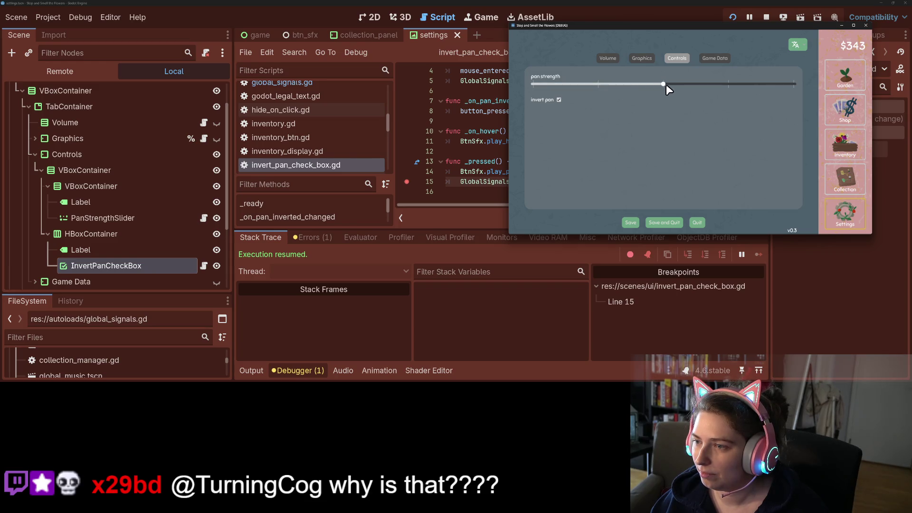
left_click(562, 102)
left_click(759, 254)
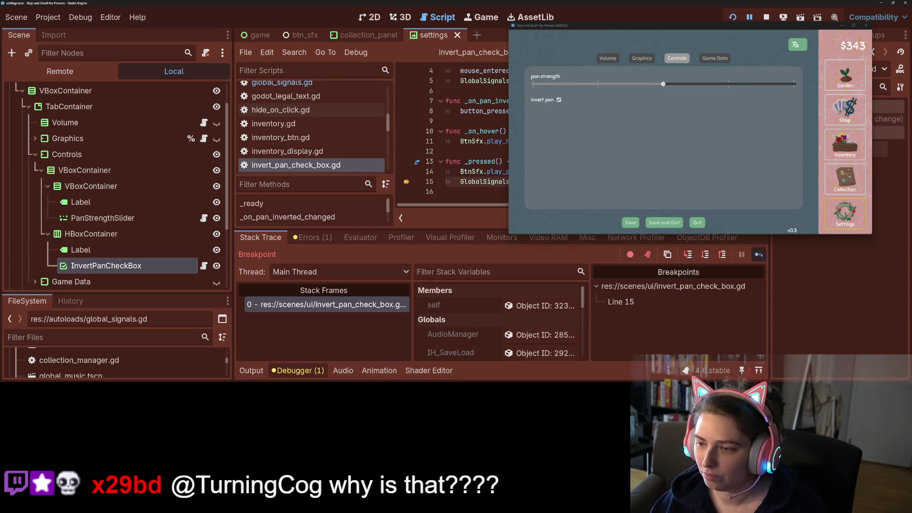
Pan the collection board to test the settings, then save and quit the game.
left_click(845, 178)
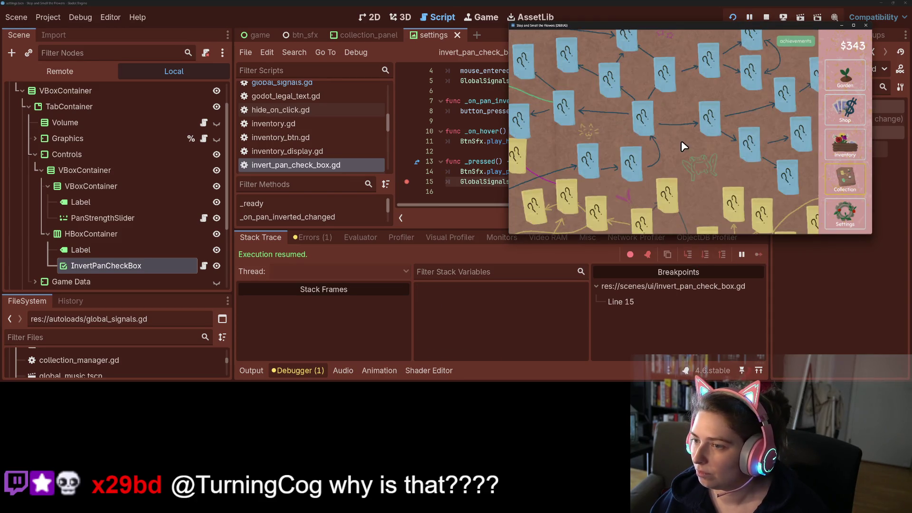
mouse_move(650, 135)
left_mouse_down()
mouse_move(682, 118)
mouse_move(723, 142)
mouse_move(678, 172)
mouse_move(654, 168)
mouse_move(662, 172)
mouse_move(655, 147)
mouse_move(706, 171)
mouse_move(731, 194)
mouse_move(720, 206)
mouse_move(733, 186)
left_mouse_up()
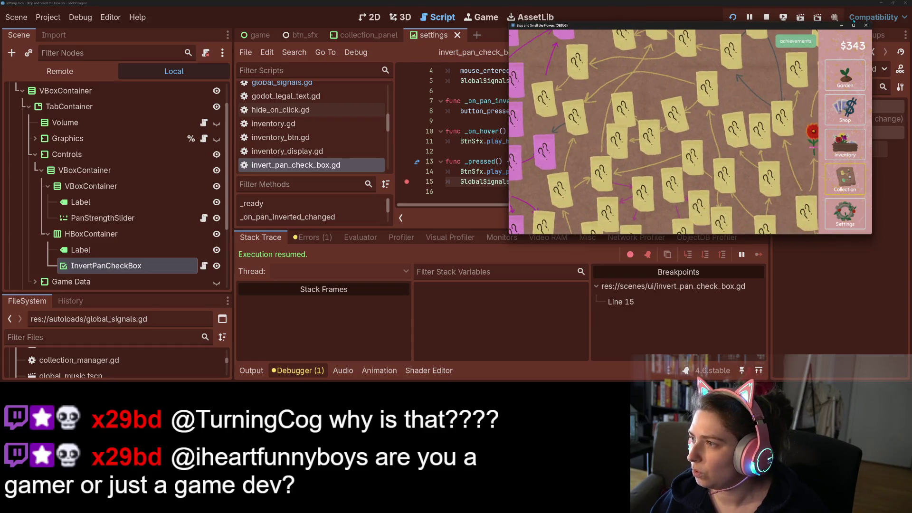
key("Escape")
left_click(628, 151)
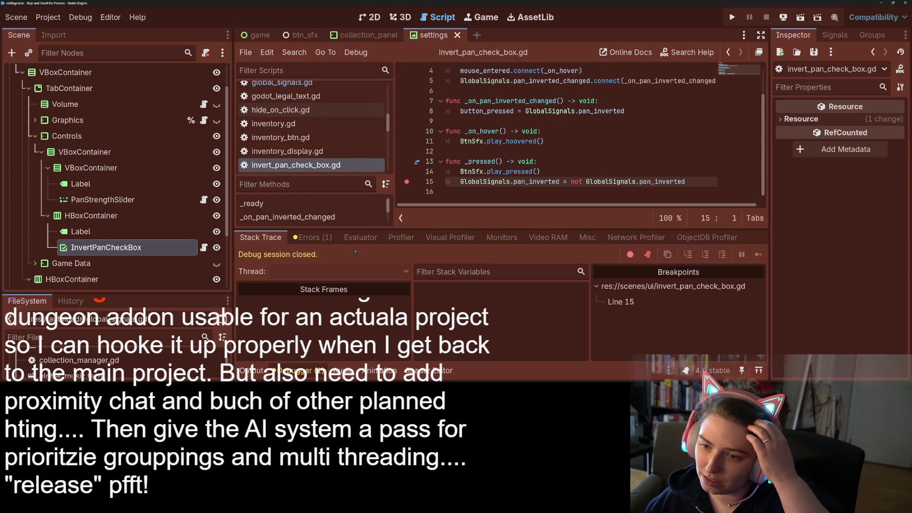
left_click(408, 182)
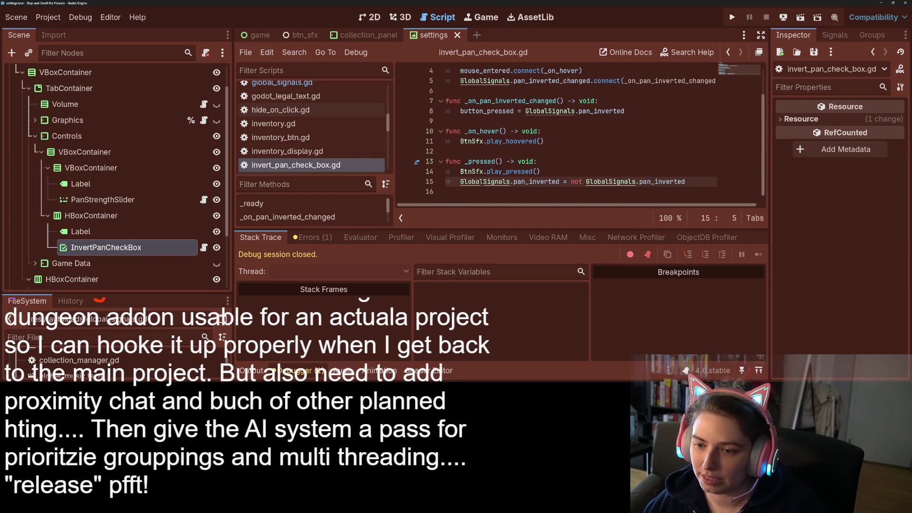
left_click(551, 111, "ctrl")
left_click(447, 144)
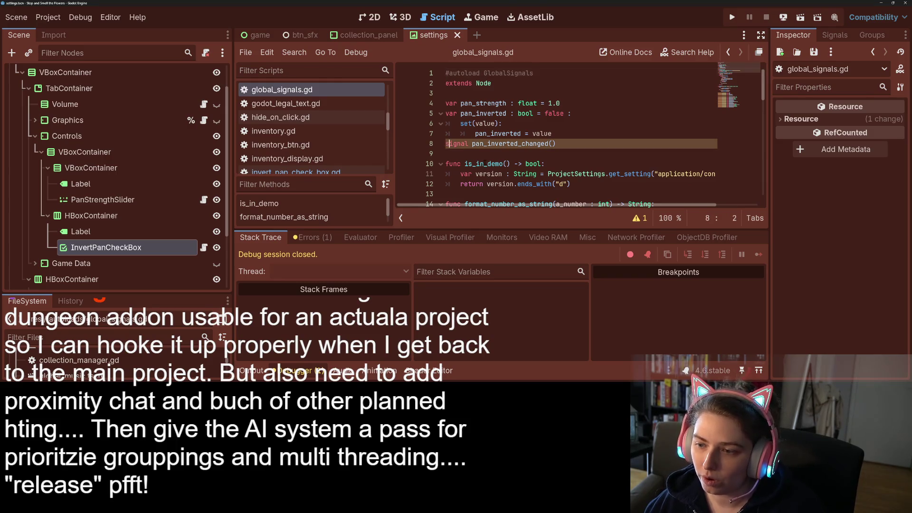
scroll(447, 144, "down", 13)
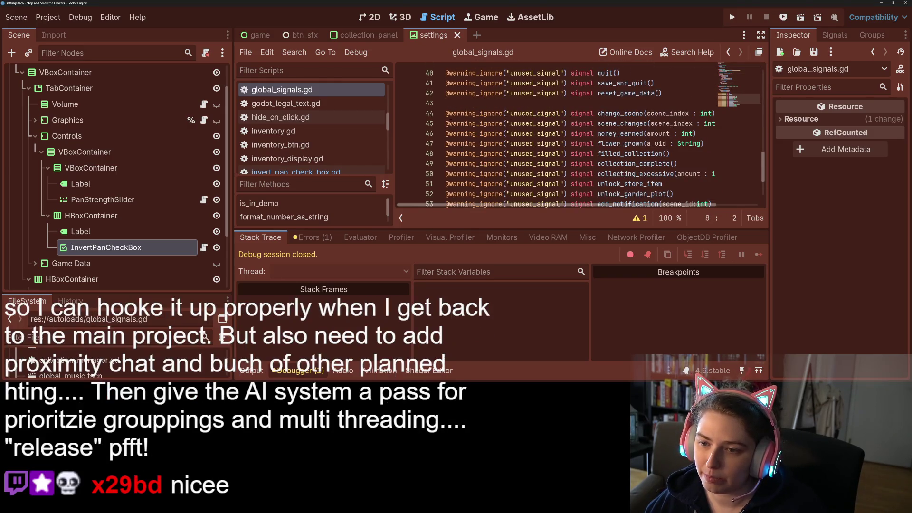
left_click_drag(446, 114, 571, 113)
key("ctrl+c")
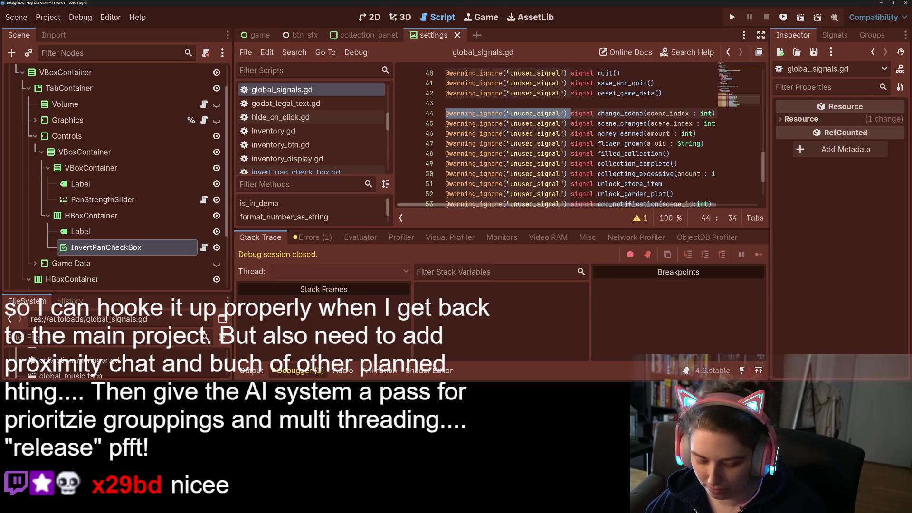
scroll(572, 113, "up", 13)
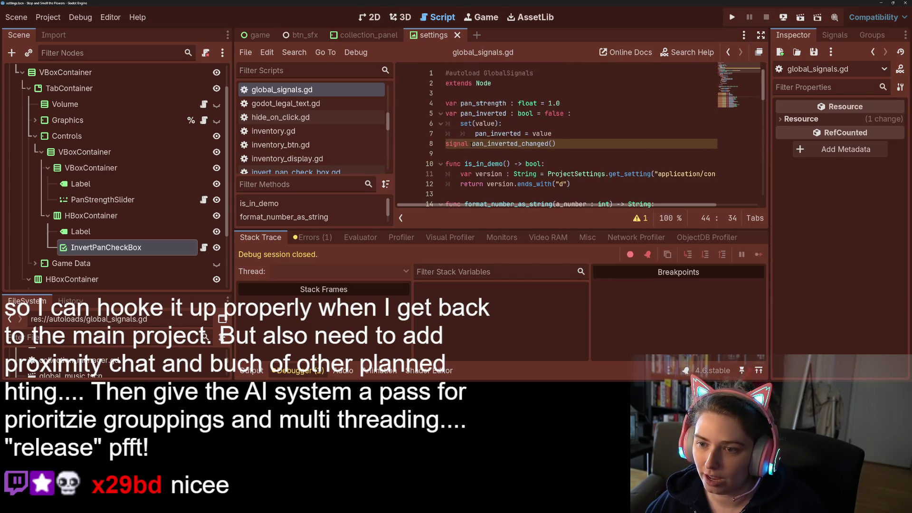
left_click_drag(446, 148, 523, 204)
left_click(491, 143)
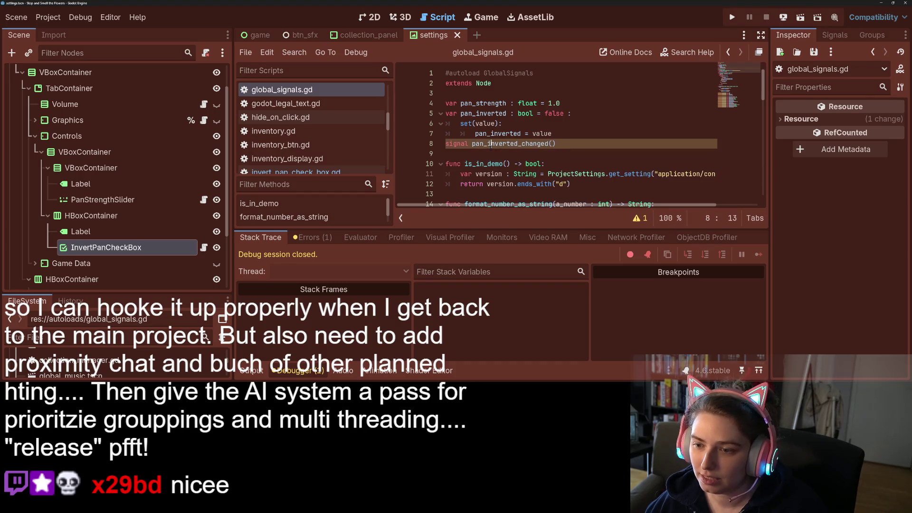
key("Home")
key("ctrl+v")
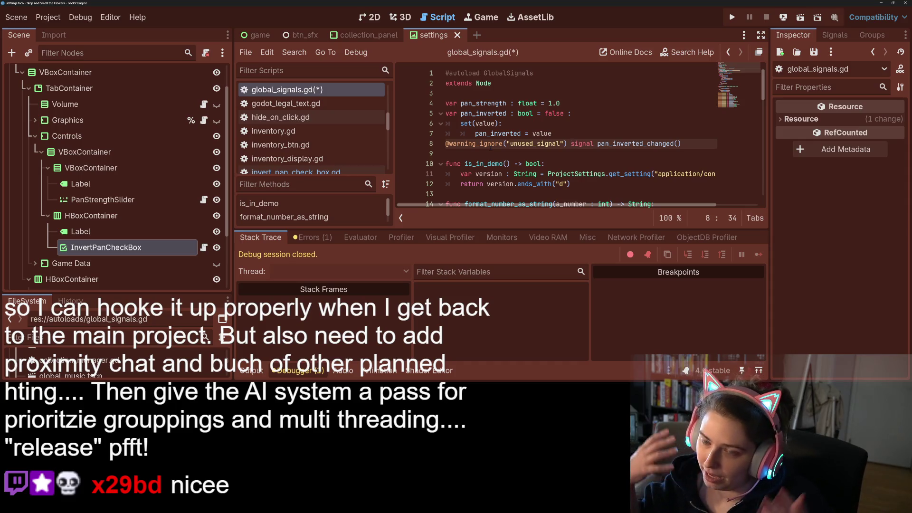
key("ctrl+s")
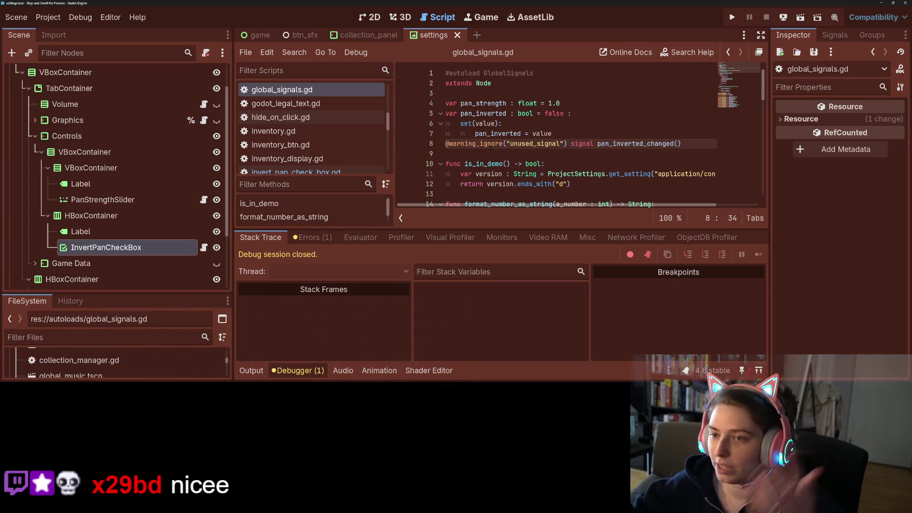
left_click(298, 371)
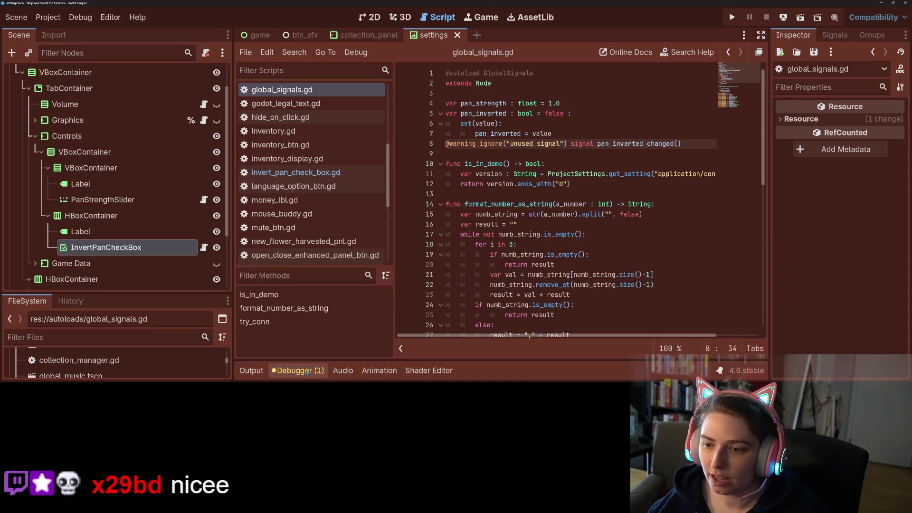
left_click(533, 246)
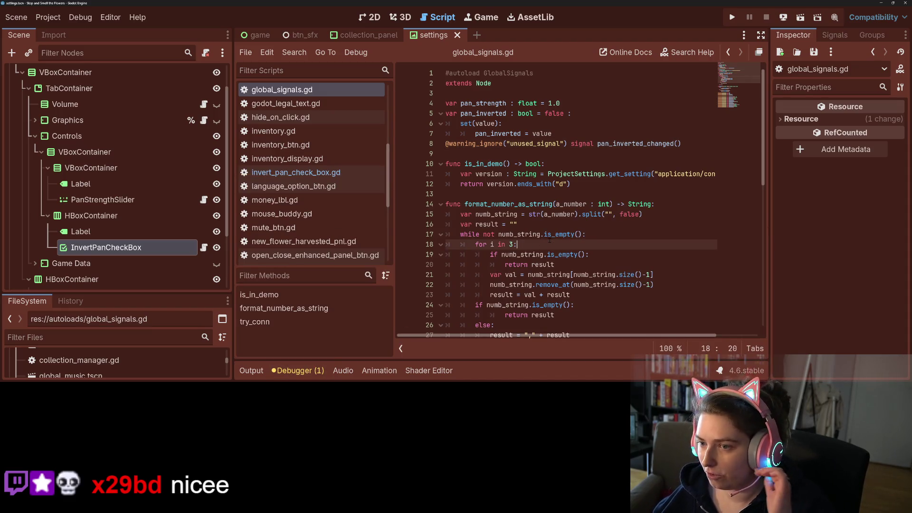
Start a set(value) setter block on the pan_strength declaration.
left_click(577, 104)
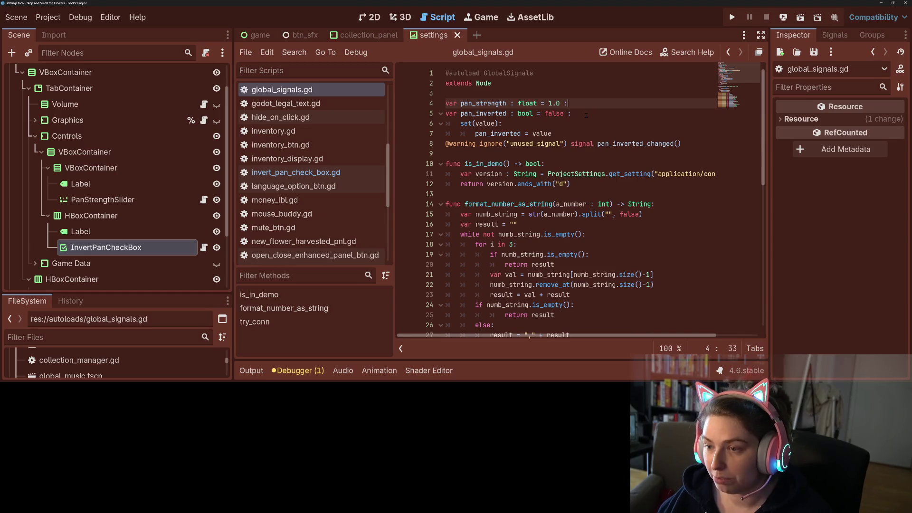
type(":")
key("Return")
type("set(value)")
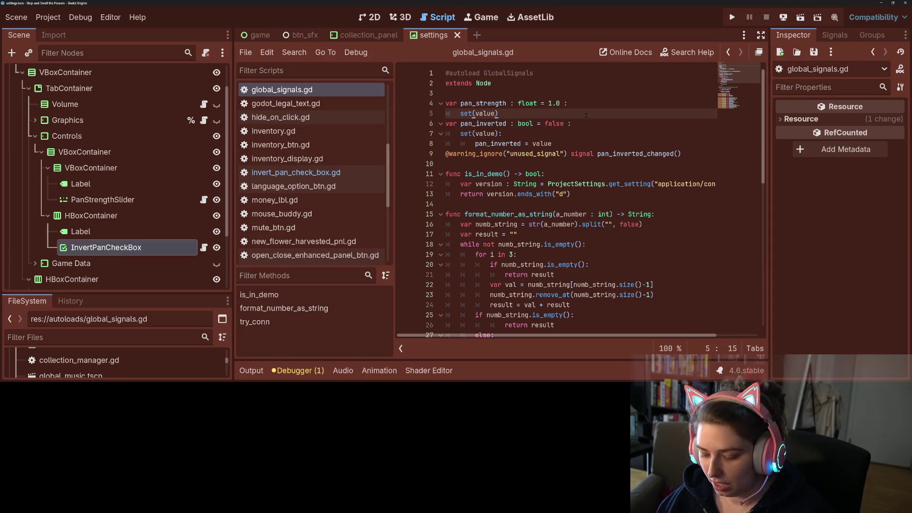
key("Return")
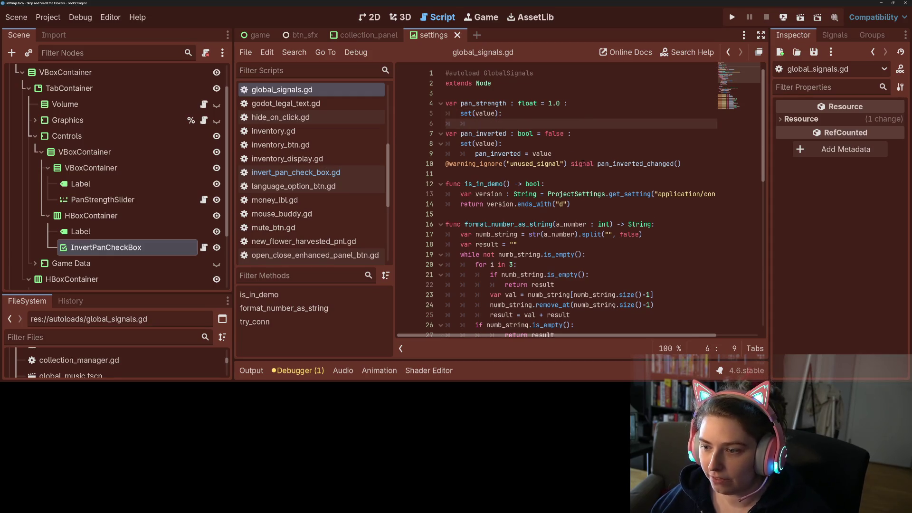
Add pan_inverted_changed.emit() to the pan_inverted setter and save.
left_click(598, 163)
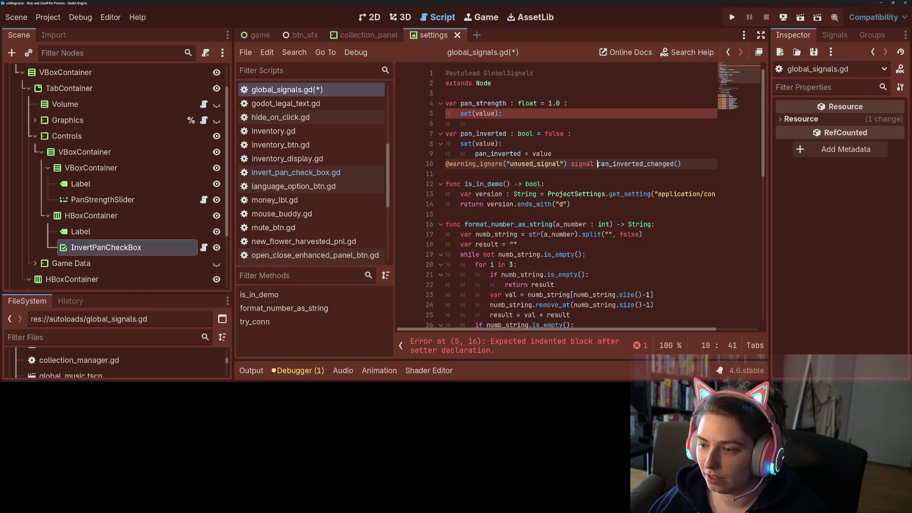
left_click_drag(598, 163, 690, 165)
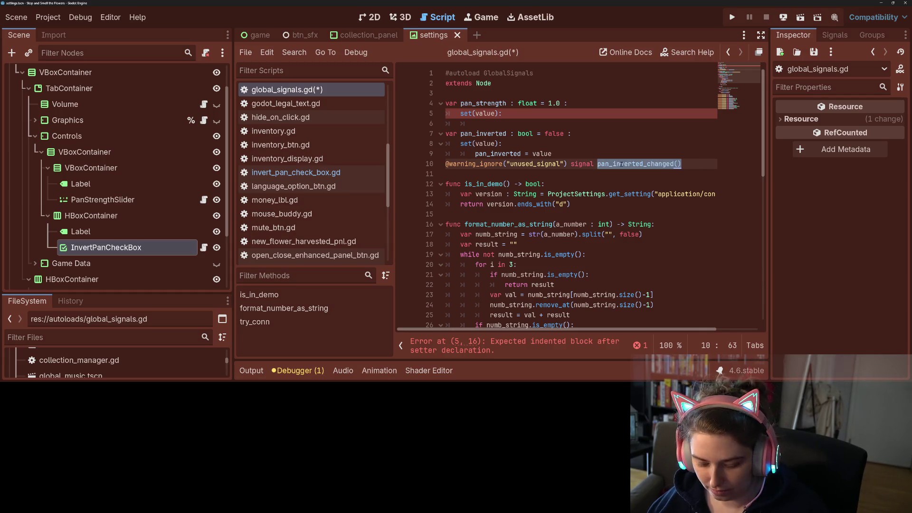
left_click(557, 153)
key("Return")
type("pan_inverted_changed(")
key("Left")
type(".emit")
key("ctrl+s")
Make the pan_strength setter assign pan_strength = value.
left_click(508, 123)
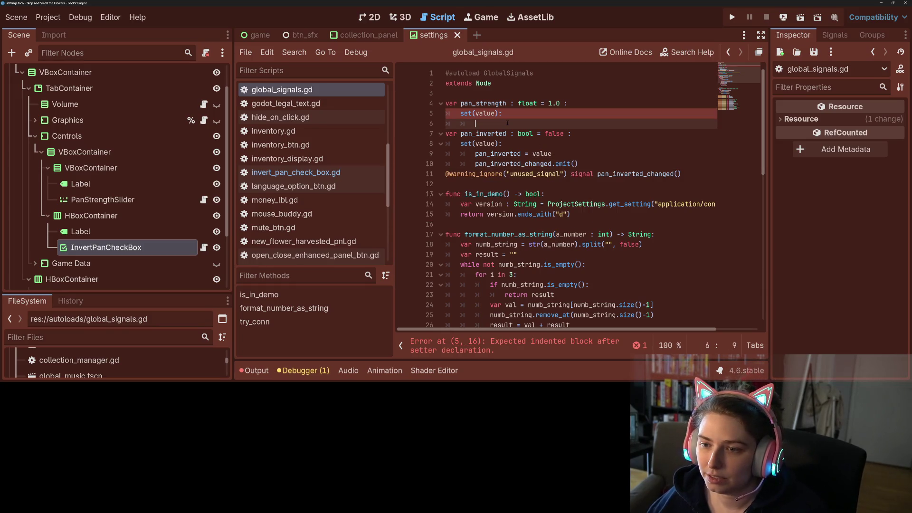
type("pan")
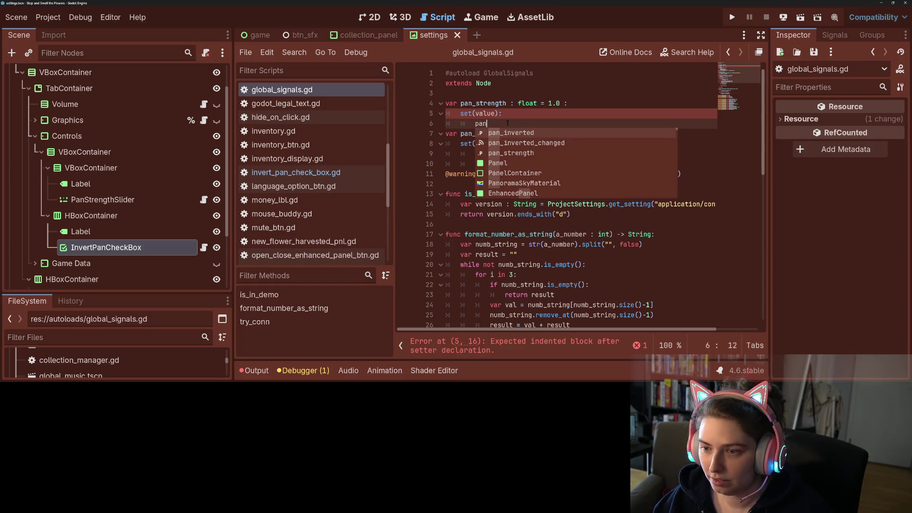
key("Down")
key("Return")
type("= value")
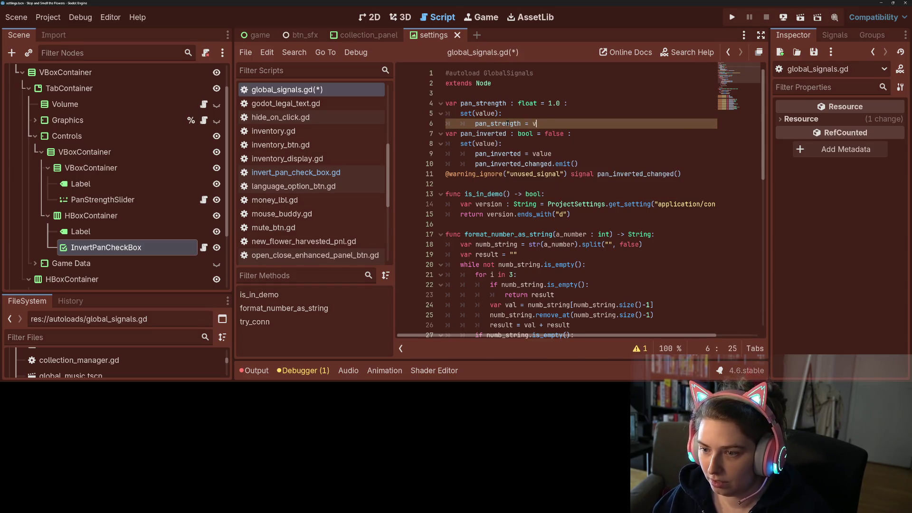
key("Return")
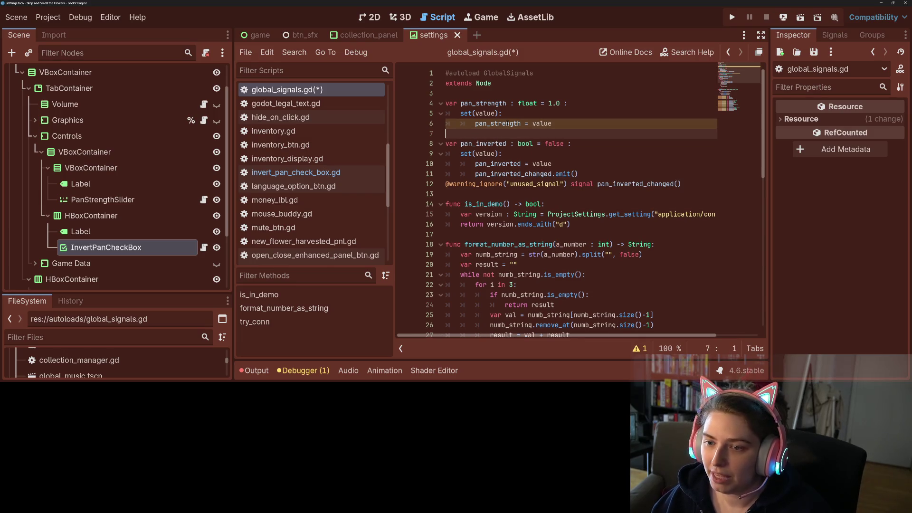
key("Return")
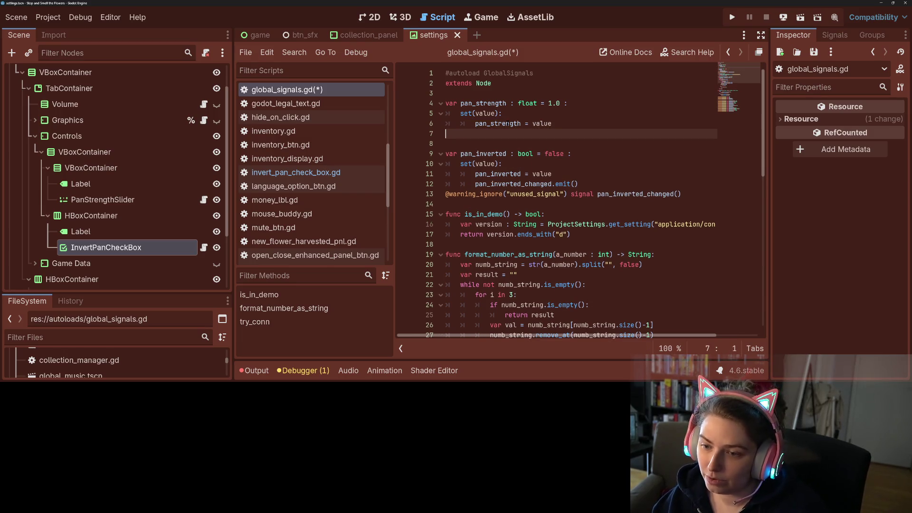
Duplicate the pan_inverted_changed signal declaration under pan_strength, renamed pan_strength_changed.
left_click_drag(447, 194, 691, 193)
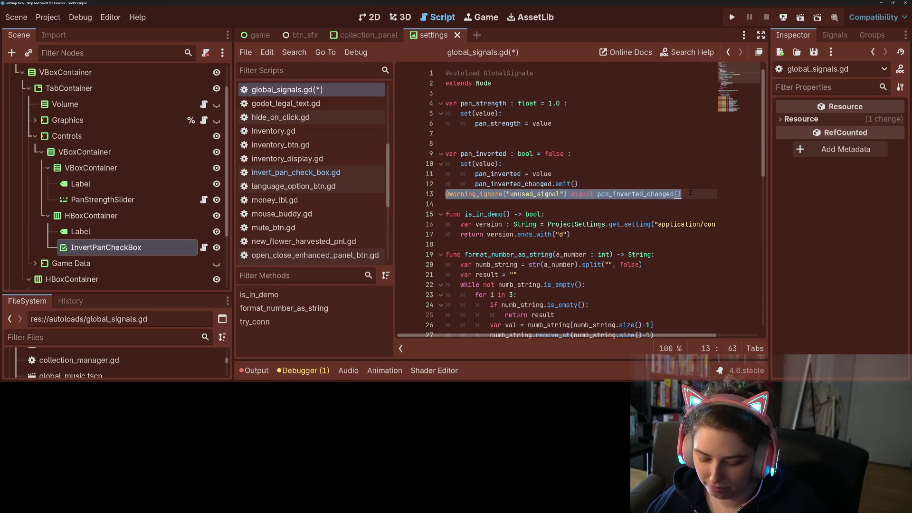
key("ctrl+c")
left_click(496, 135)
key("ctrl+v")
left_click(659, 134)
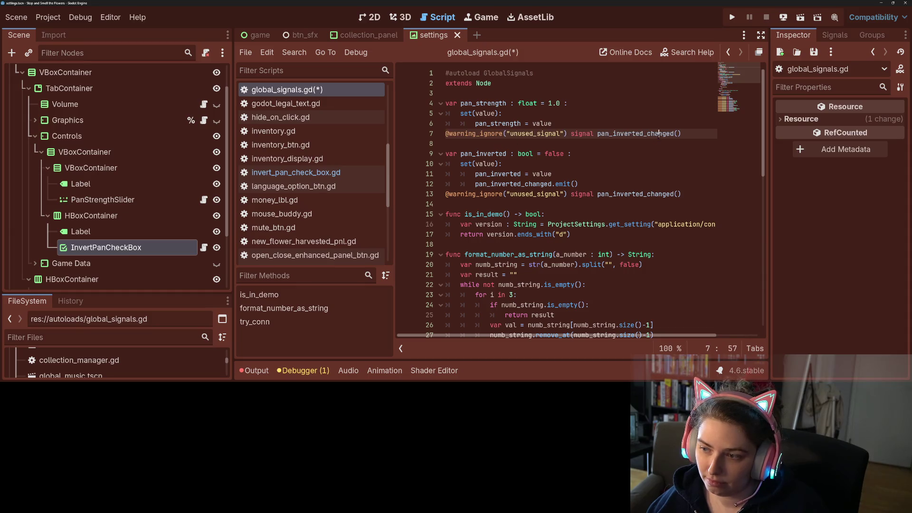
left_click(636, 133)
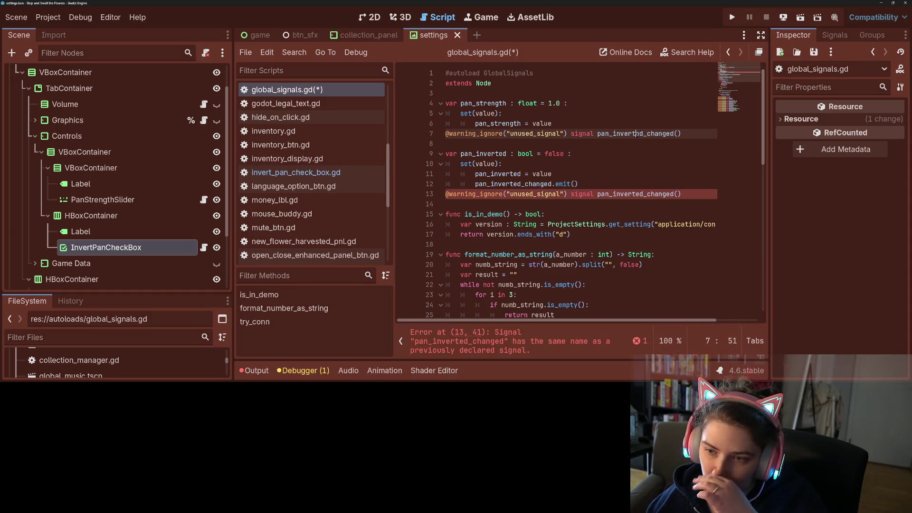
left_click_drag(643, 134, 612, 134)
type("str")
type("ength")
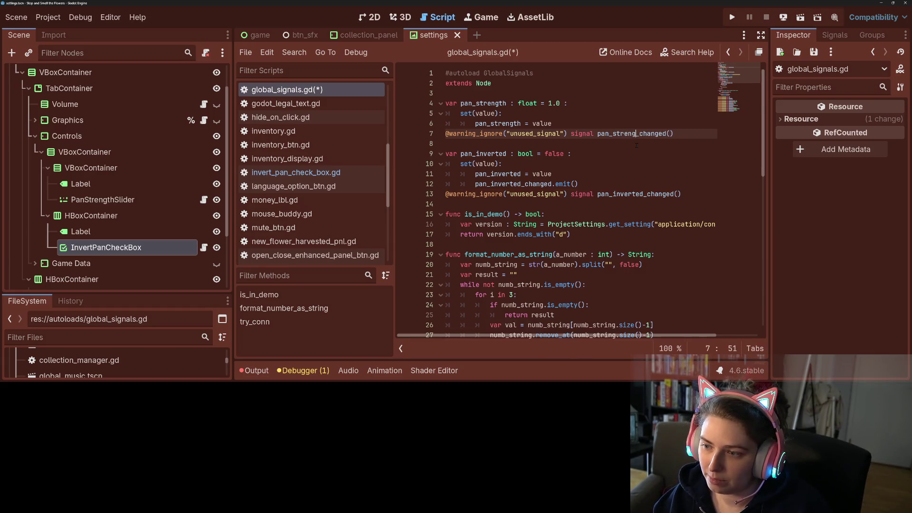
Add pan_strength_changed.emit() inside the pan_strength setter and save the script.
left_click_drag(682, 134, 597, 134)
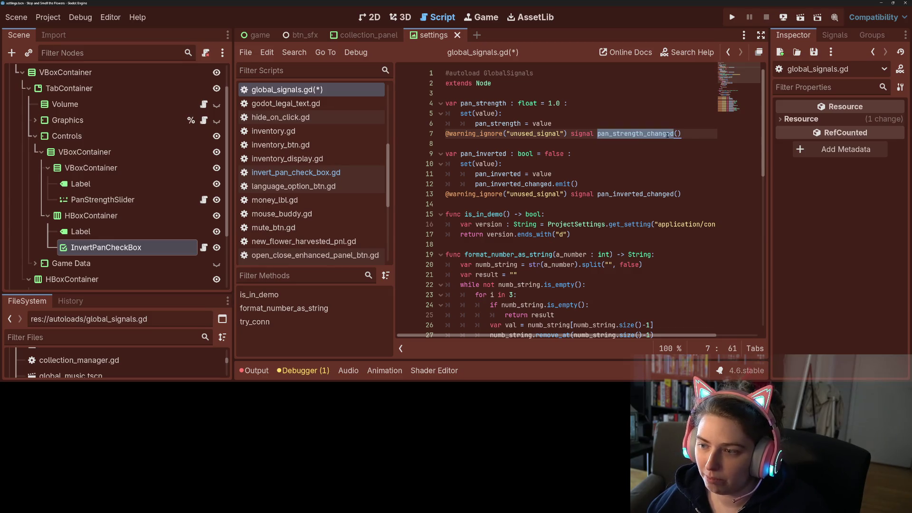
key("ctrl+c")
left_click(561, 119)
key("Return")
key("ctrl+v")
key("Left")
key("Left")
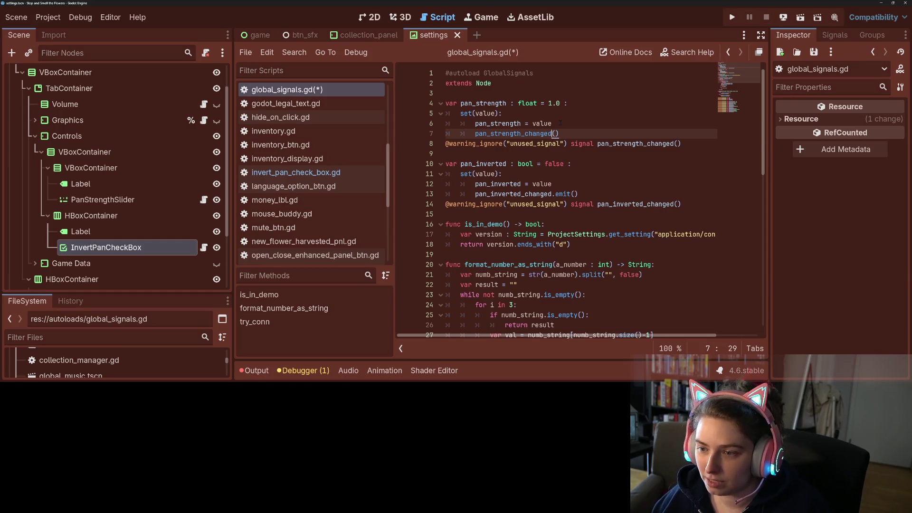
type(".emit")
key("ctrl+s")
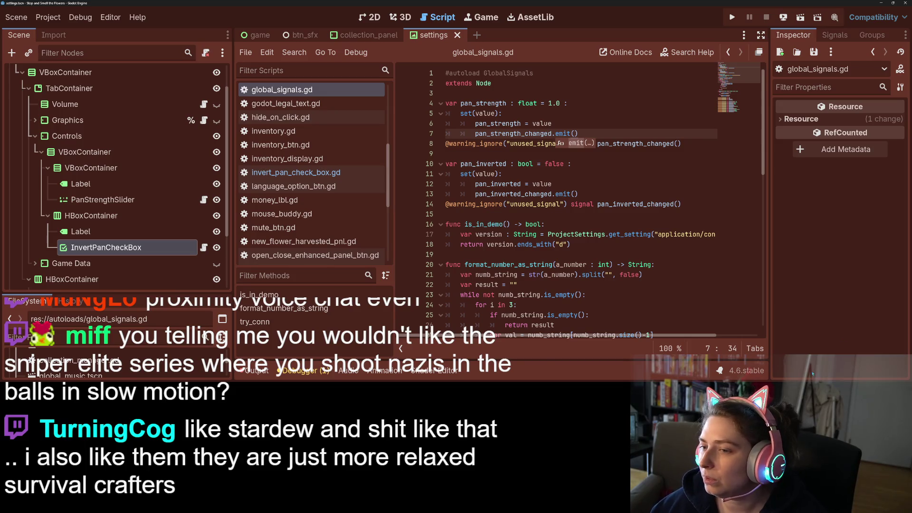
left_click(615, 235)
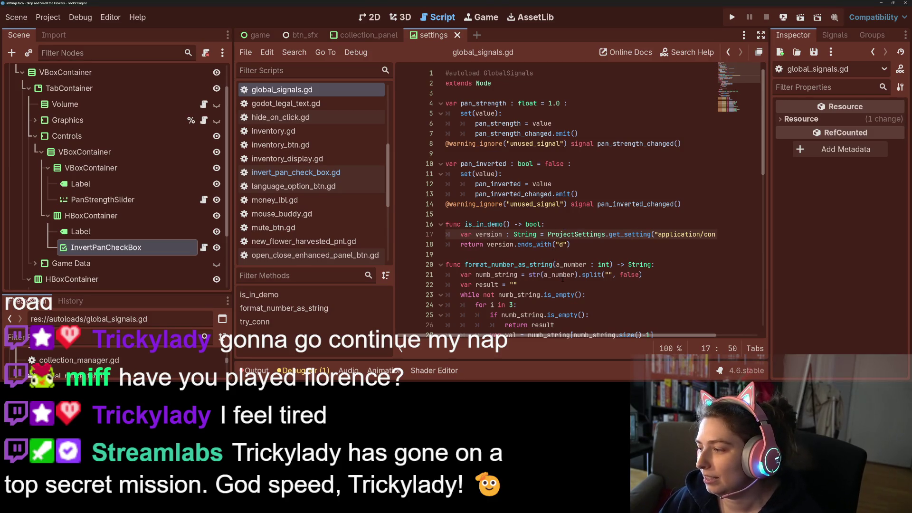
left_click(514, 234)
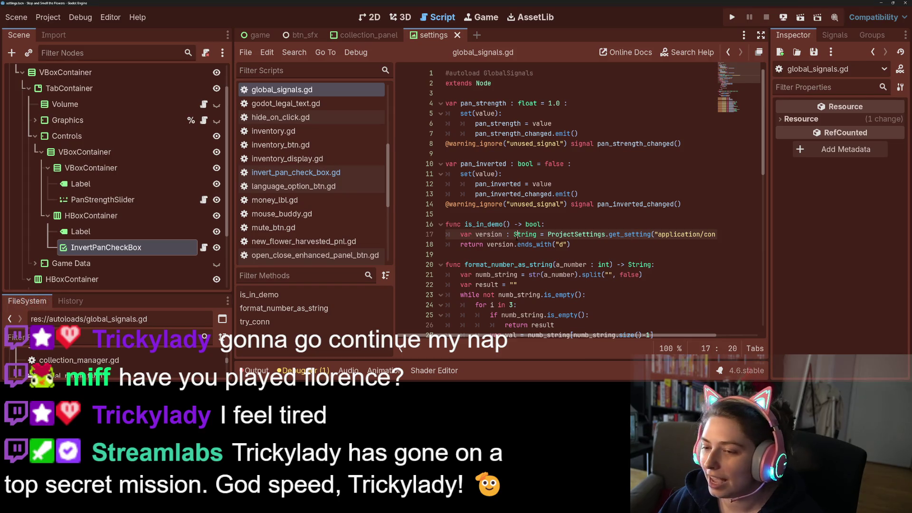
scroll(527, 248, "down", 1)
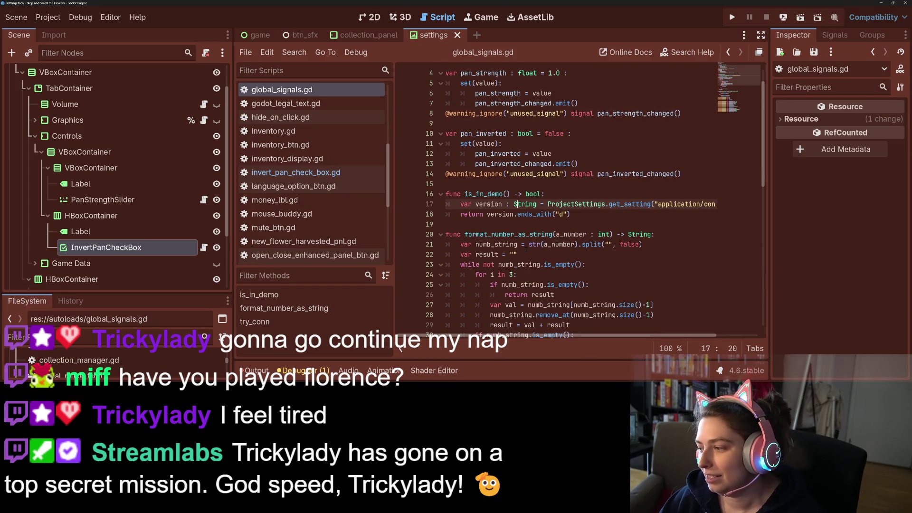
scroll(526, 248, "up", 1)
key("Down")
key("End")
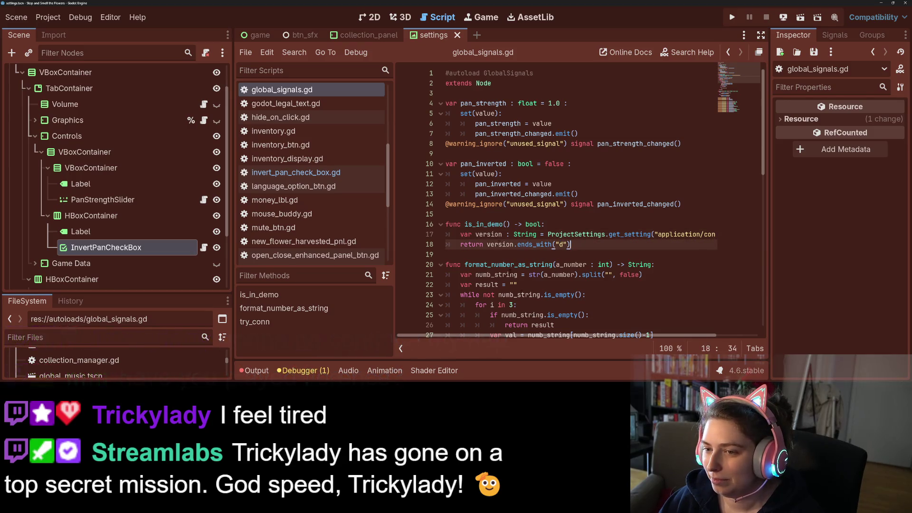
left_click(516, 134)
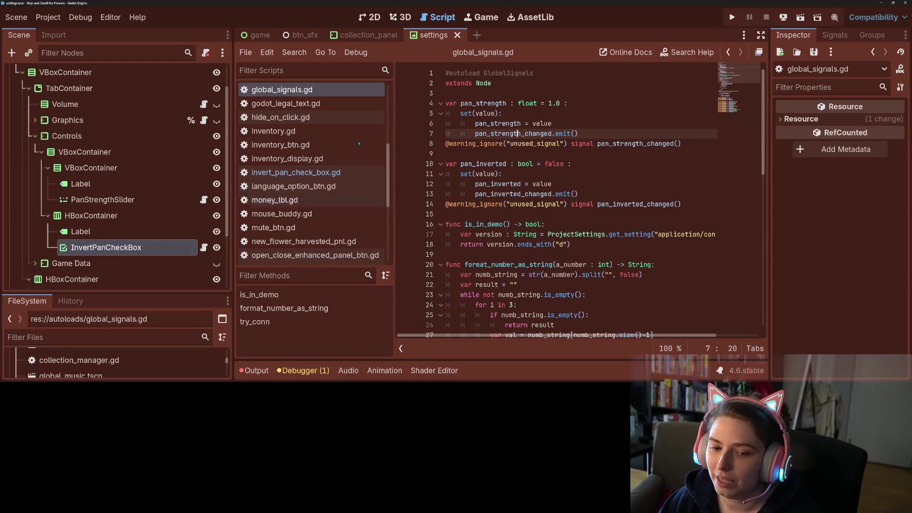
left_click(370, 18)
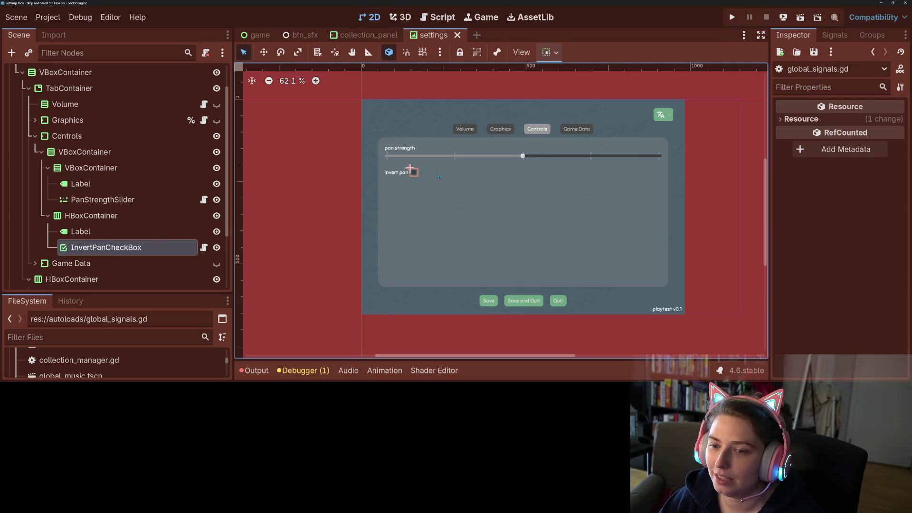
Select InvertPanCheckBox and expand its Layout and Transform properties in the Inspector.
left_click(423, 175)
left_click(412, 173)
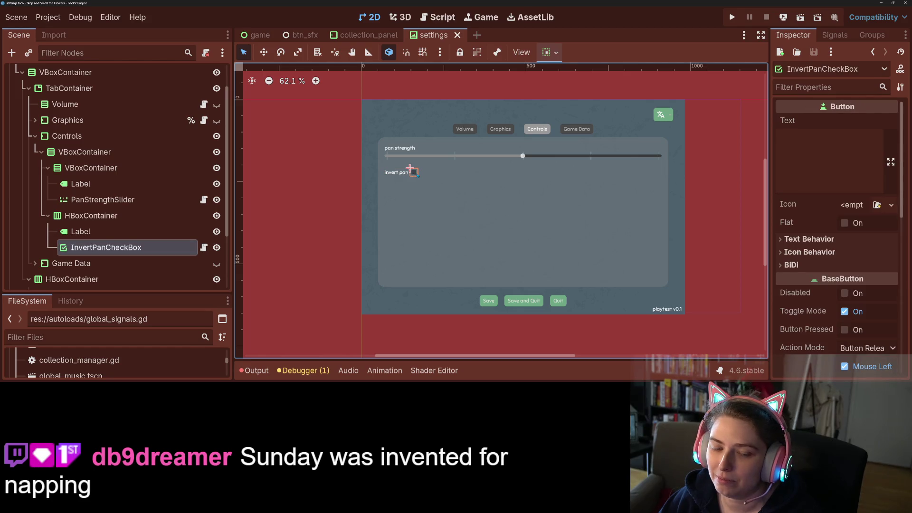
scroll(835, 280, "down", 5)
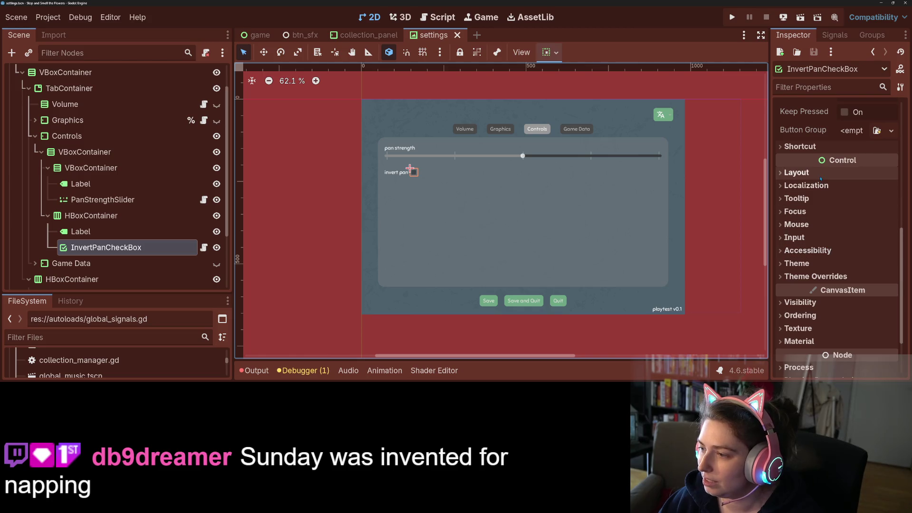
left_click(841, 172)
left_click(849, 312)
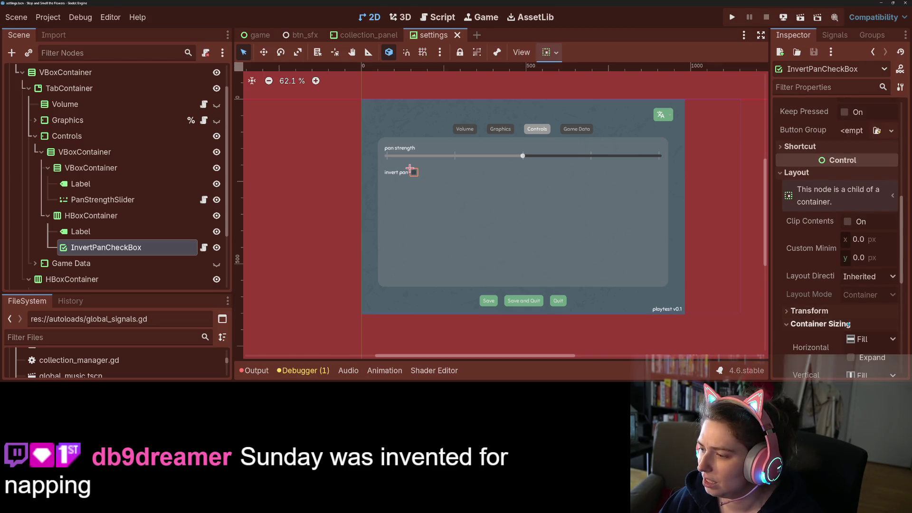
scroll(841, 313, "down", 2)
scroll(840, 322, "down", 2)
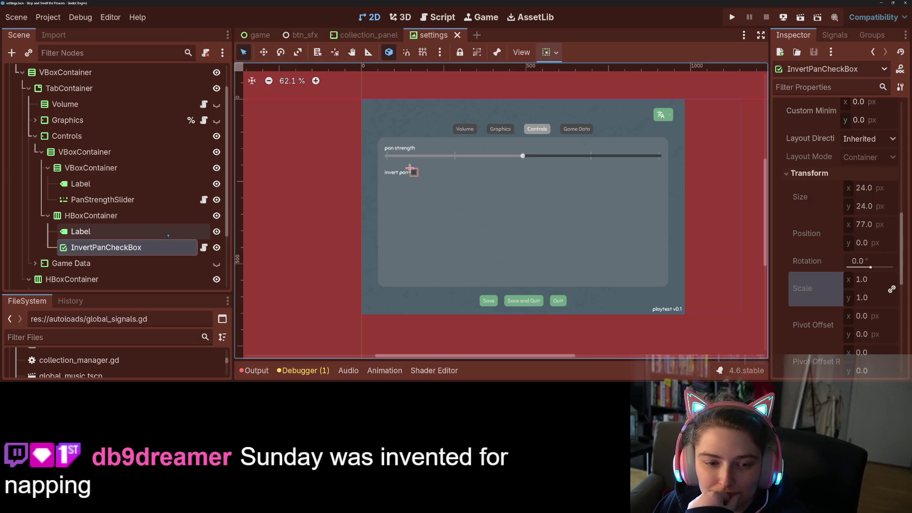
Select PanStrengthSlider and open its script, pan_strength_slider.gd.
left_click(168, 235)
left_click(190, 248)
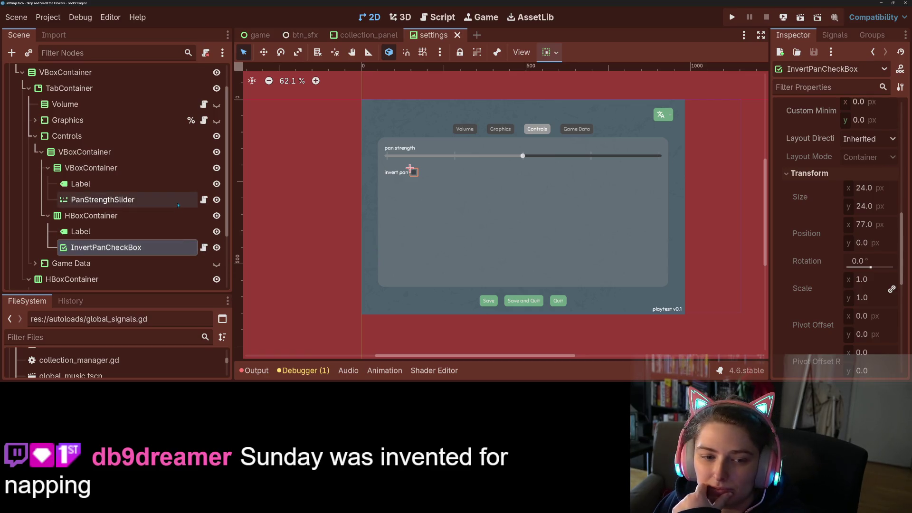
left_click(203, 201)
left_click(203, 201)
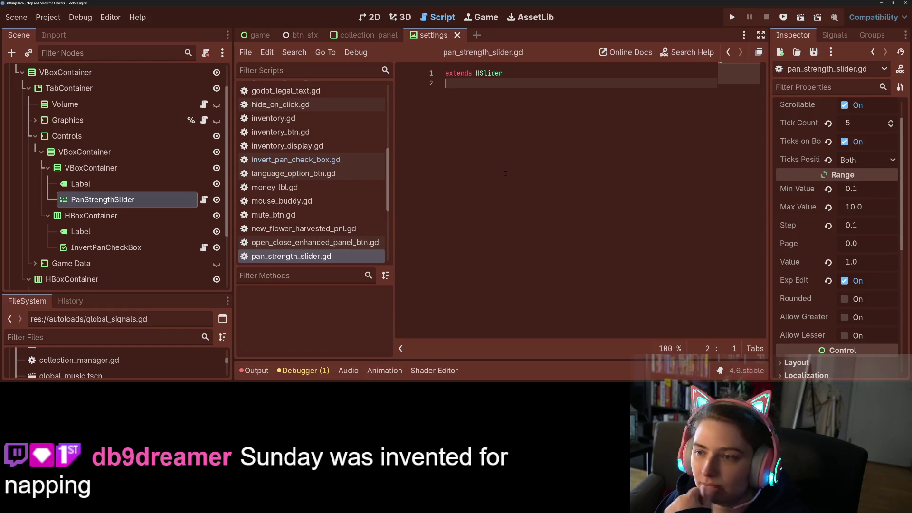
Add a _ready() function below extends HSlider, checking the slider's signals list.
key("Return")
type("func _re")
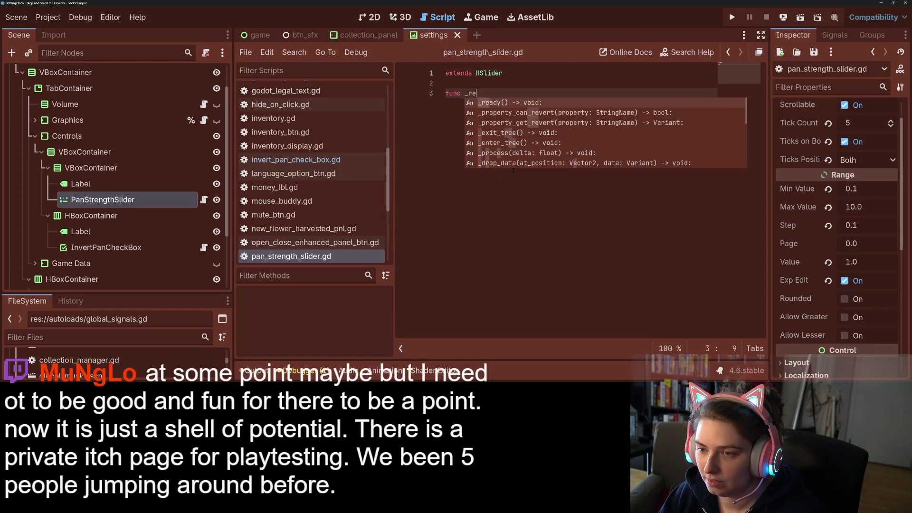
key("BackSpace")
key("BackSpace")
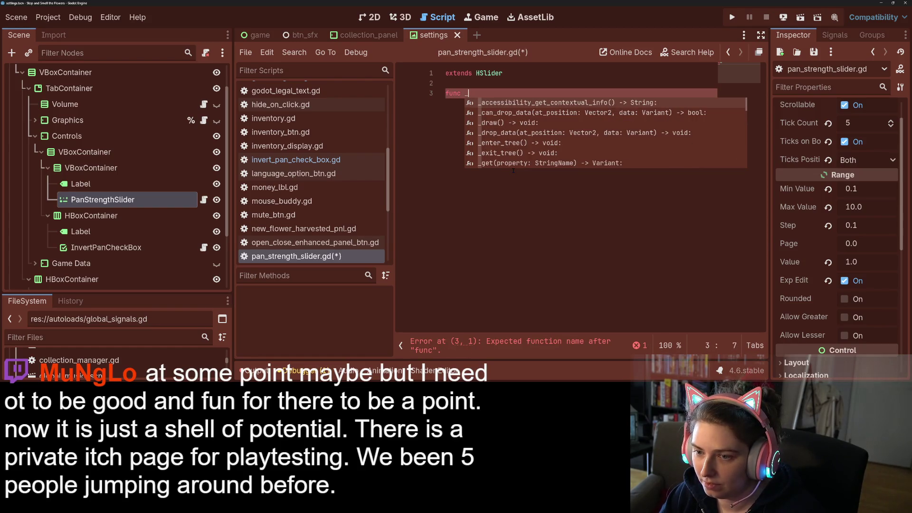
left_click(835, 35)
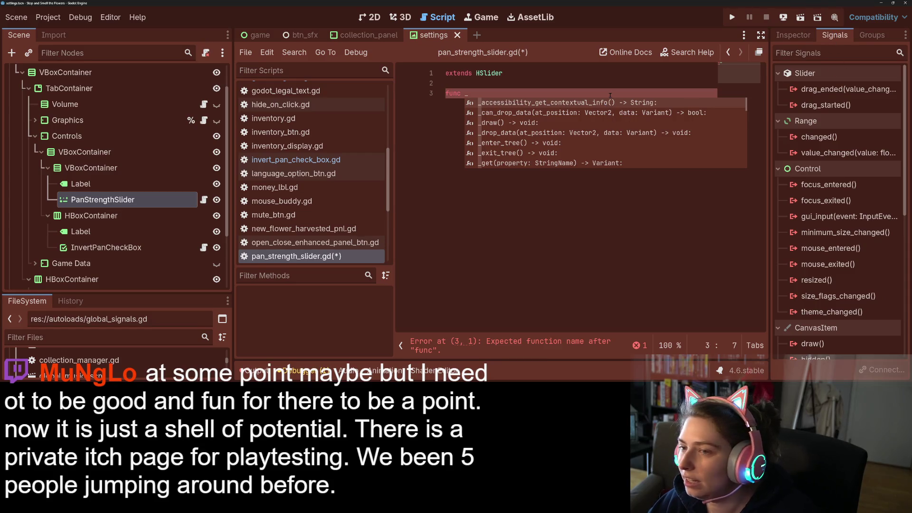
type("dra")
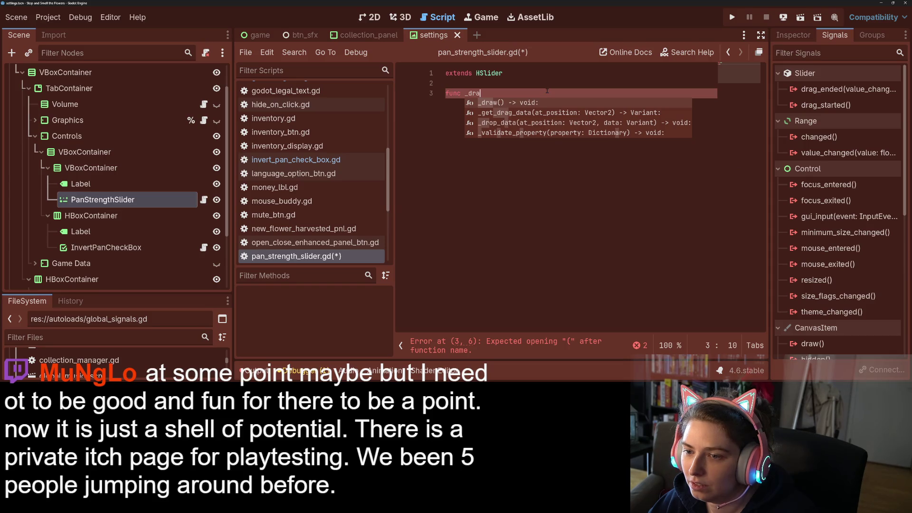
key("BackSpace")
key("BackSpace")
key("BackSpace")
type("fun")
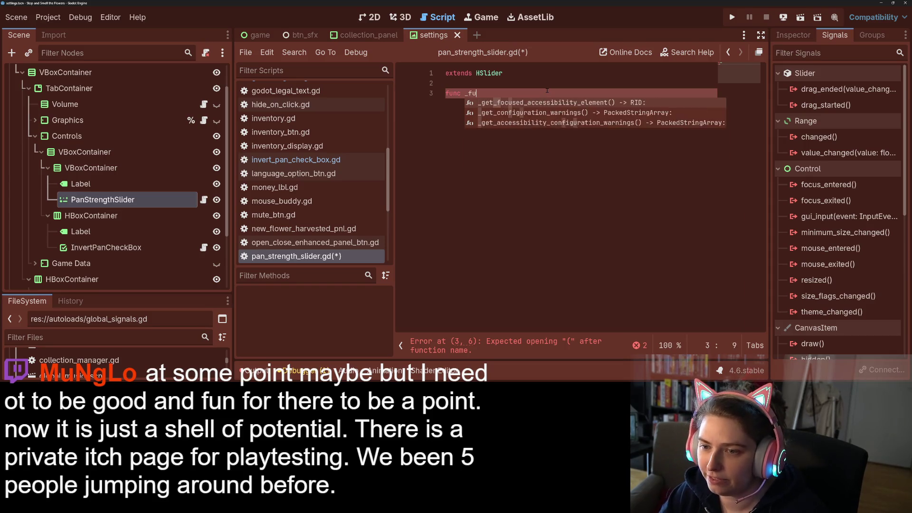
key("BackSpace")
key("BackSpace")
key("BackSpace")
type("r")
key("Return")
key("Return")
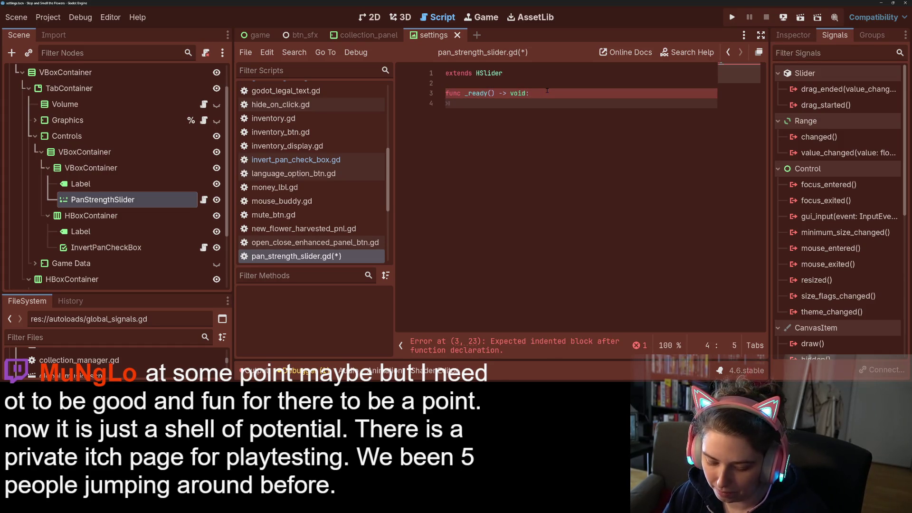
In _ready, connect drag_ended to _on_drag_ended.
type("drag_ended.co")
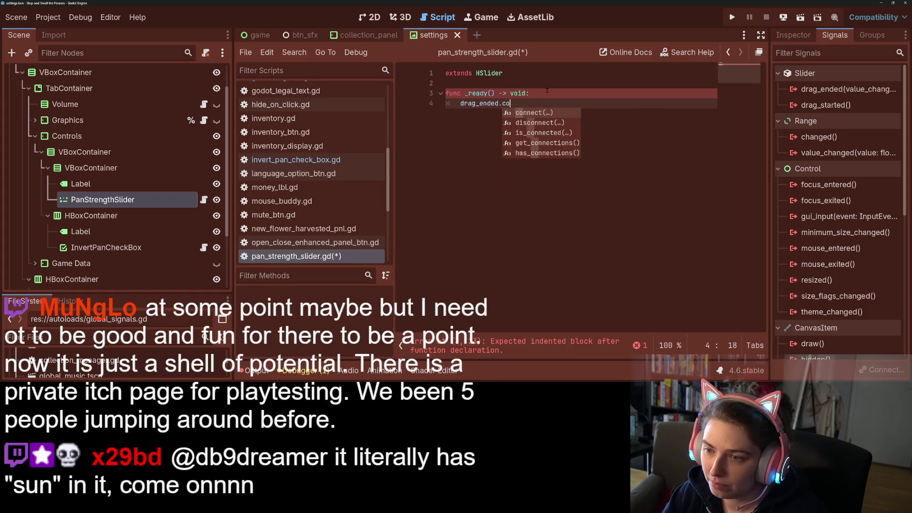
key("Return")
type("_on_")
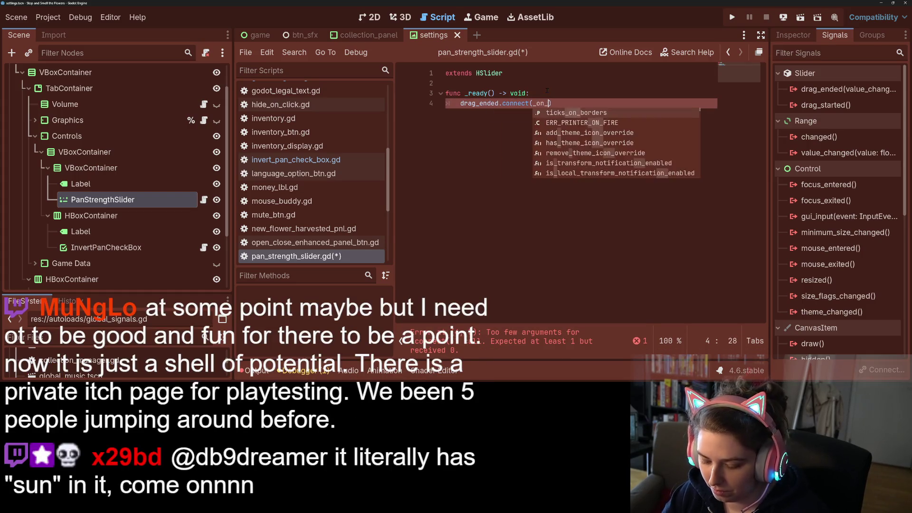
type("drag_end")
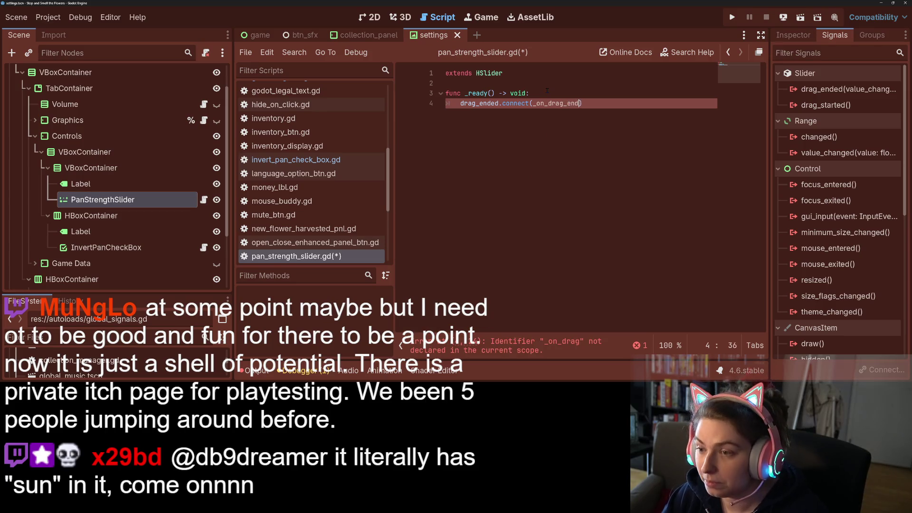
type("ed")
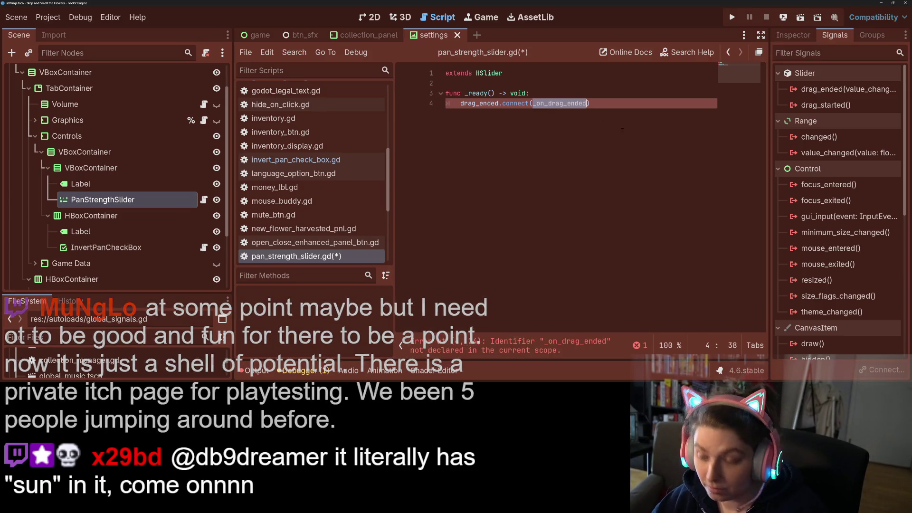
key("End")
key("Return")
key("Return")
Define _on_drag_ended(value_changed : bool) -> void that returns when value_changed is false.
type("func")
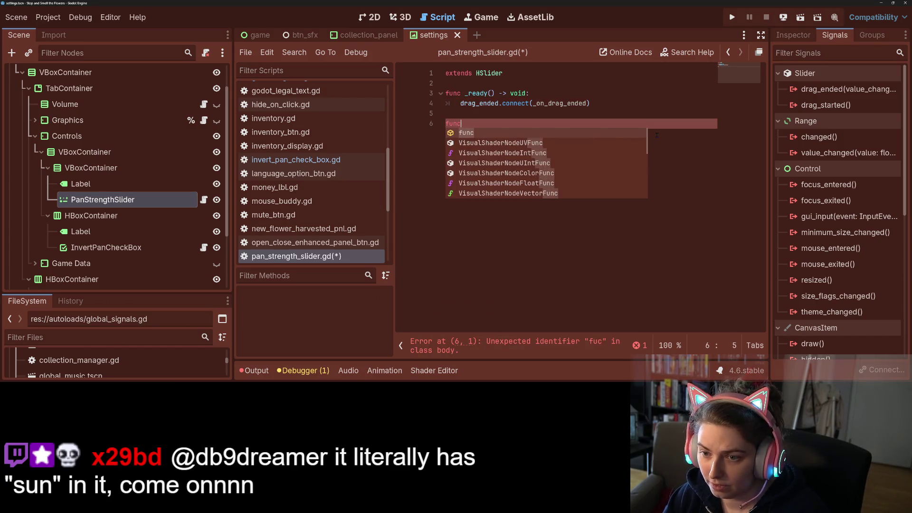
type(" _on_drag_ended(")
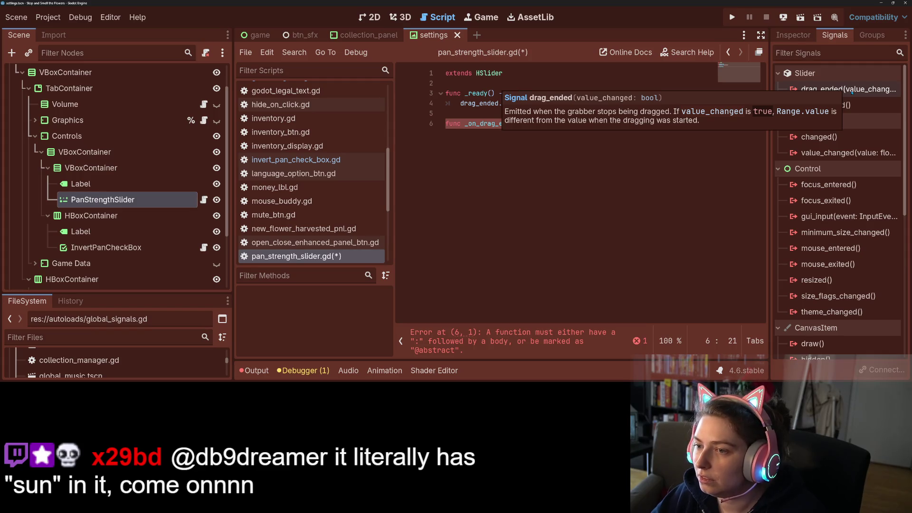
type(")")
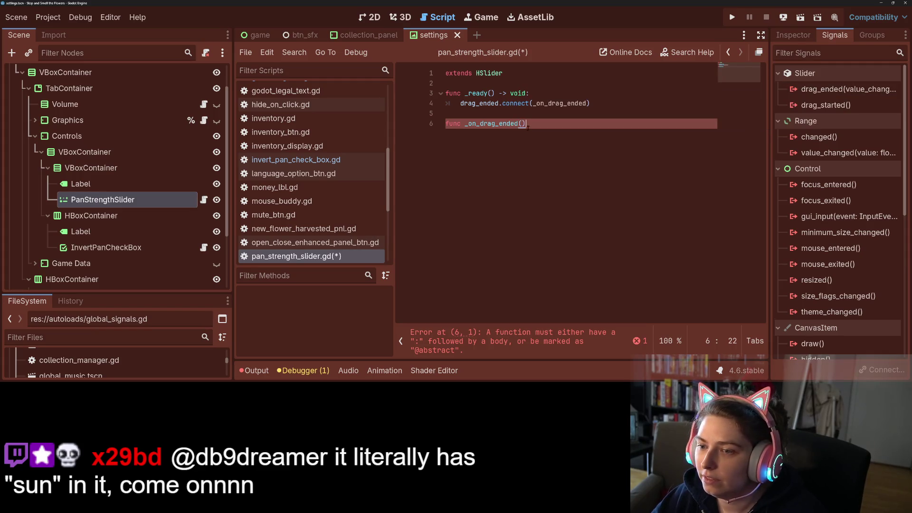
type("value_changed : bool)-> void")
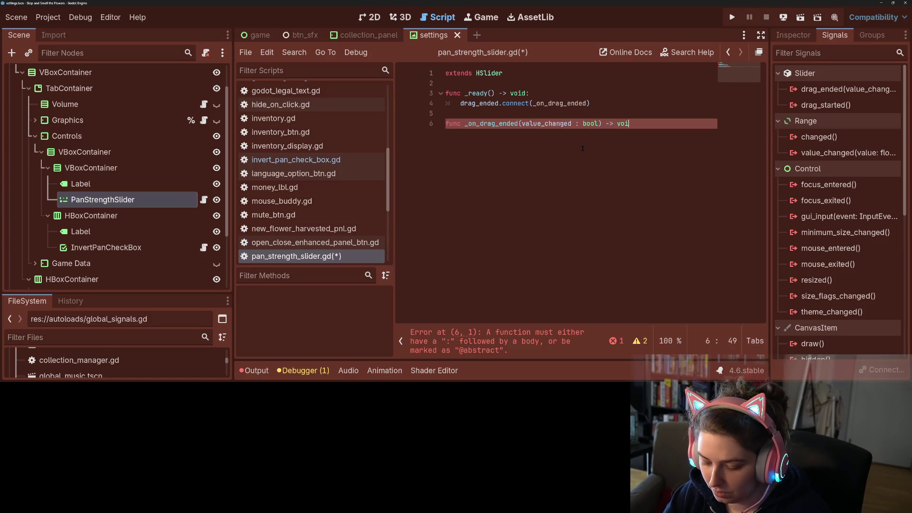
type(":")
key("Return")
type("if not val")
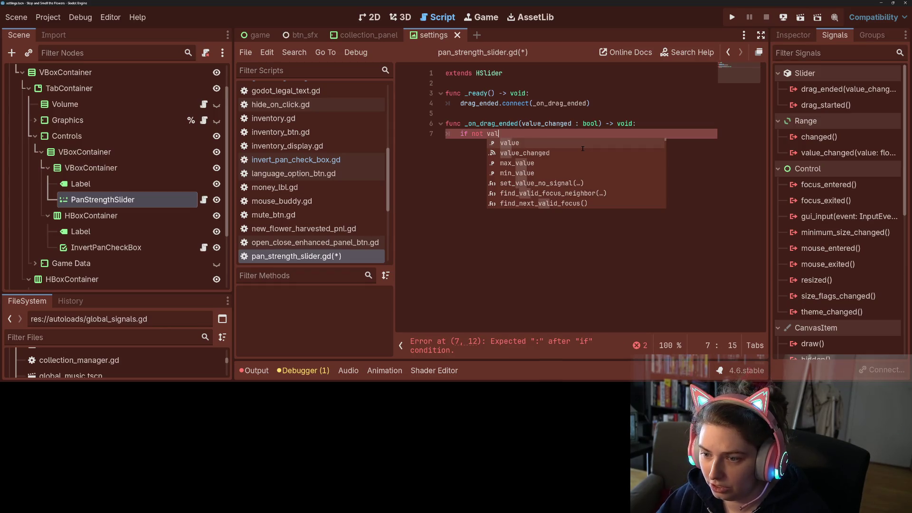
key("Down")
key("Return")
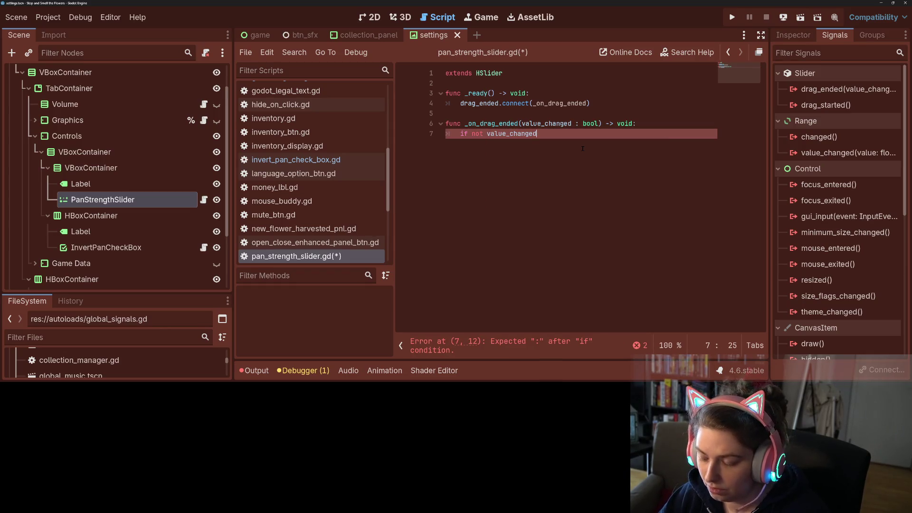
type(":")
key("Return")
type("return")
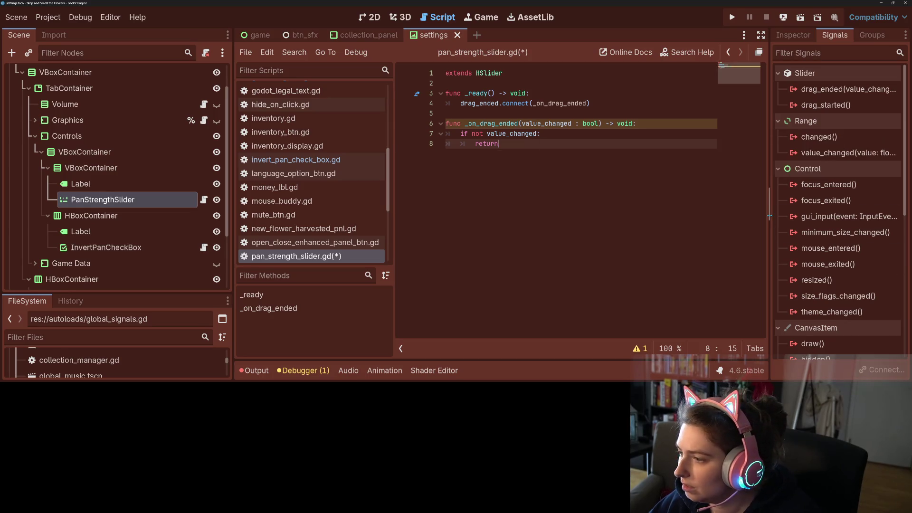
left_click(786, 39)
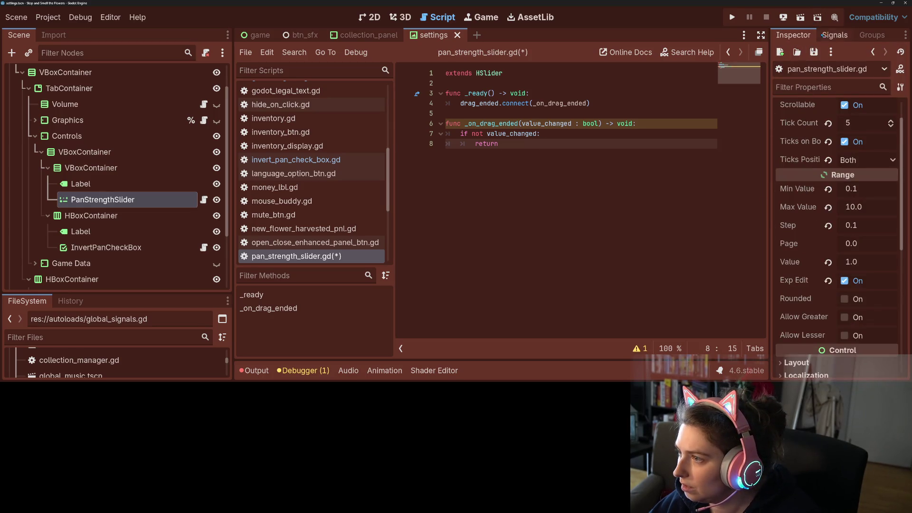
Review the drag_ended and value_changed signatures and widen the Signals dock beside the script.
left_click(835, 35)
mouse_move(841, 157)
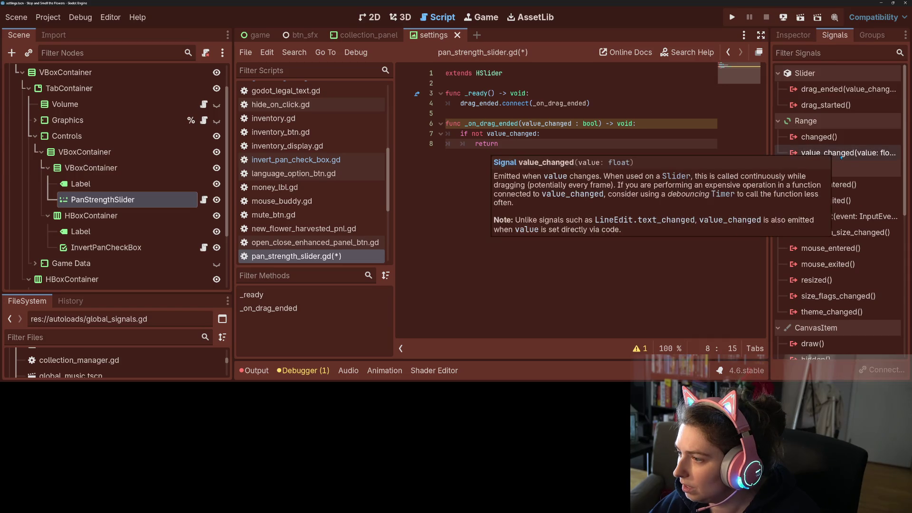
double_click(558, 123)
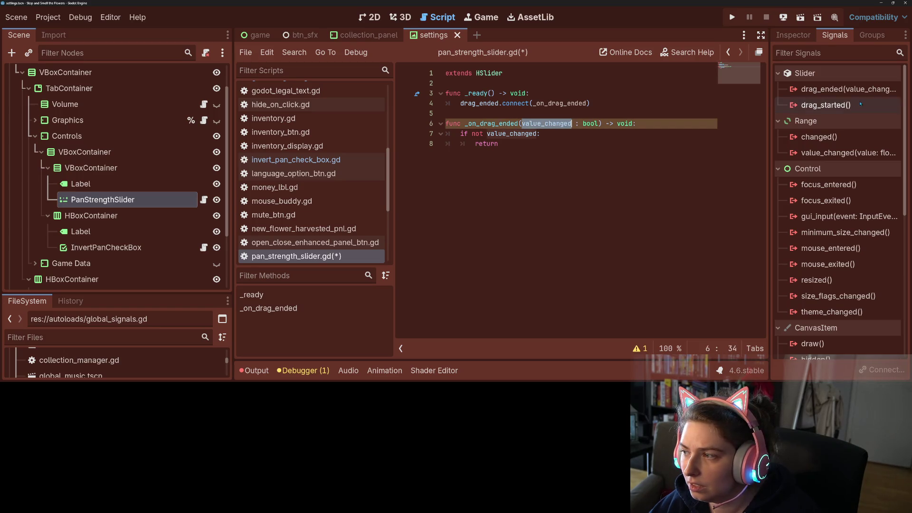
mouse_move(887, 90)
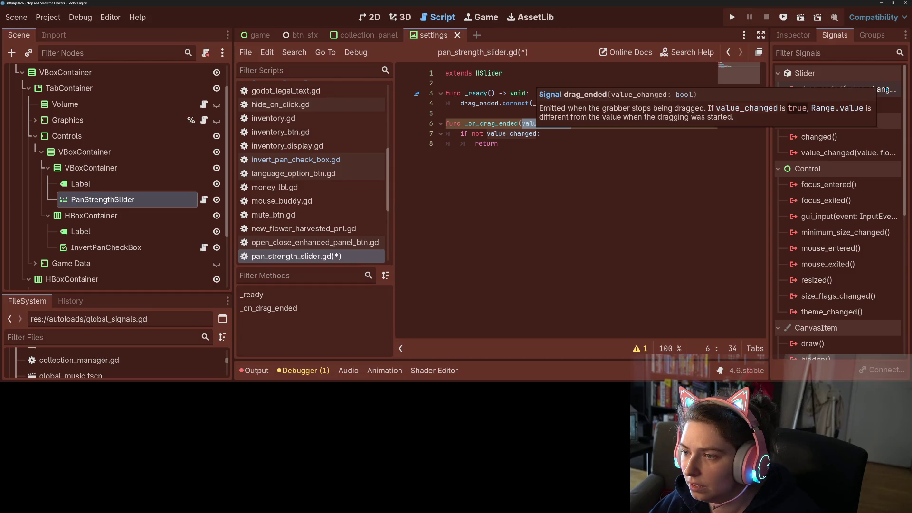
left_click(560, 123)
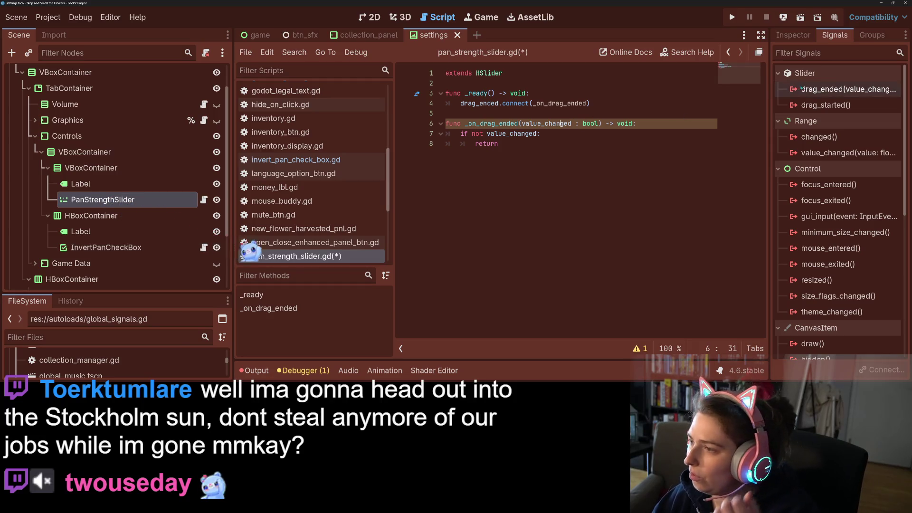
mouse_move(857, 93)
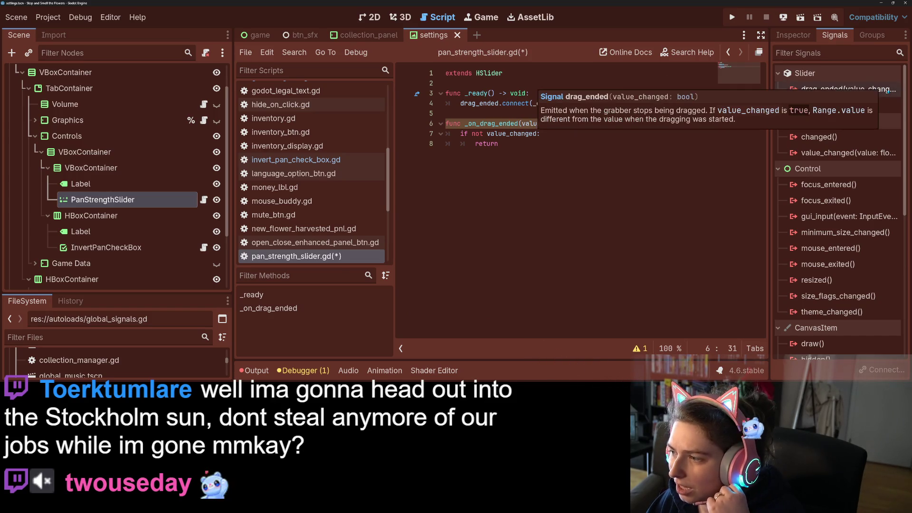
mouse_move(842, 157)
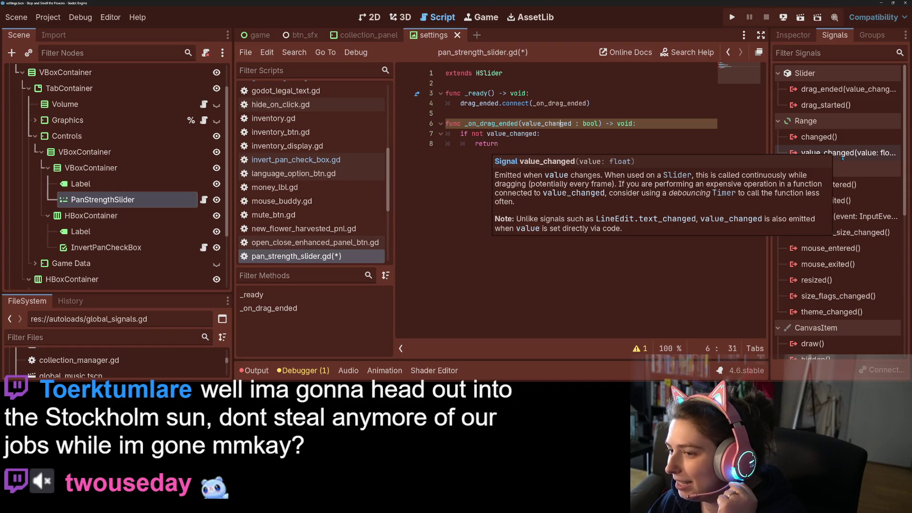
left_click_drag(770, 112, 626, 113)
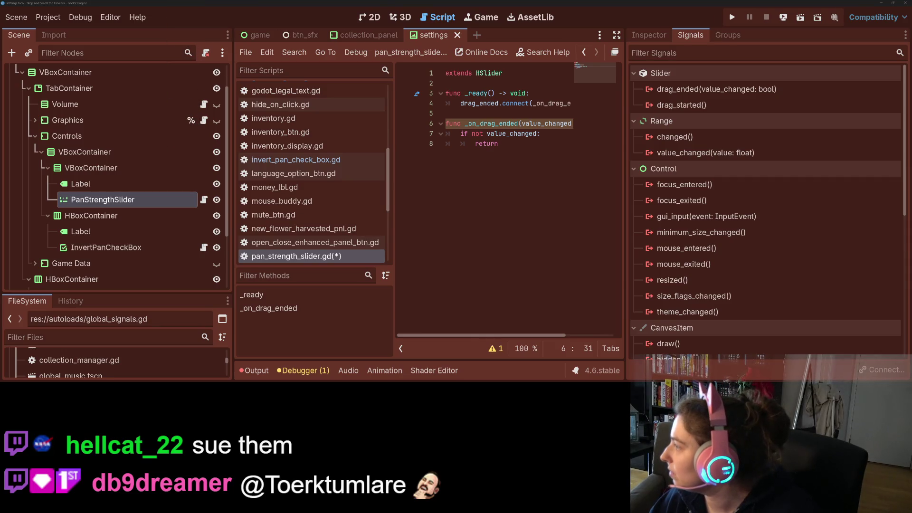
key("super+shift+s")
Capture the Slider and Range signals area, then return to the end of the return line.
left_click_drag(627, 61, 816, 165)
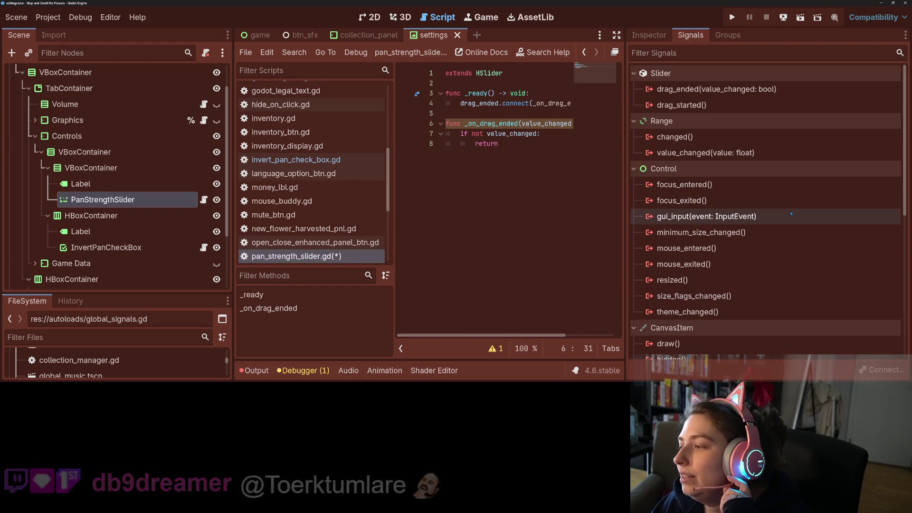
mouse_move(787, 217)
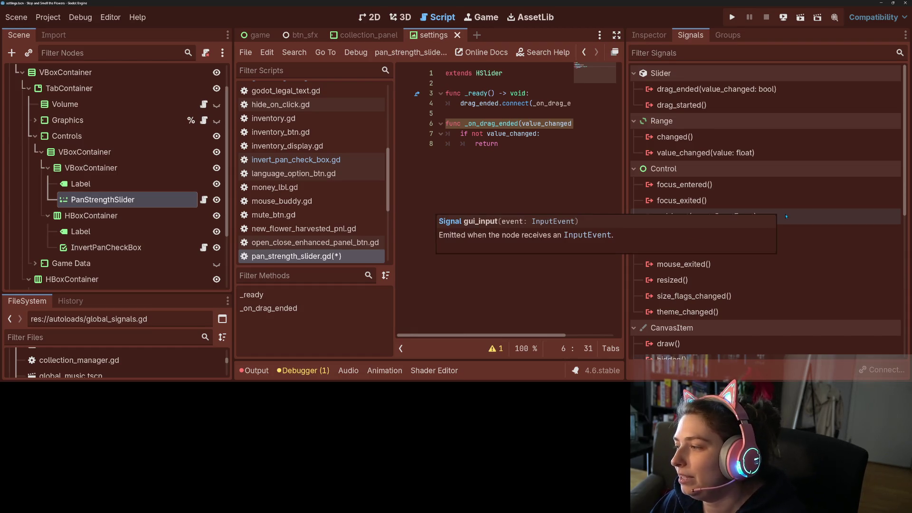
mouse_move(756, 200)
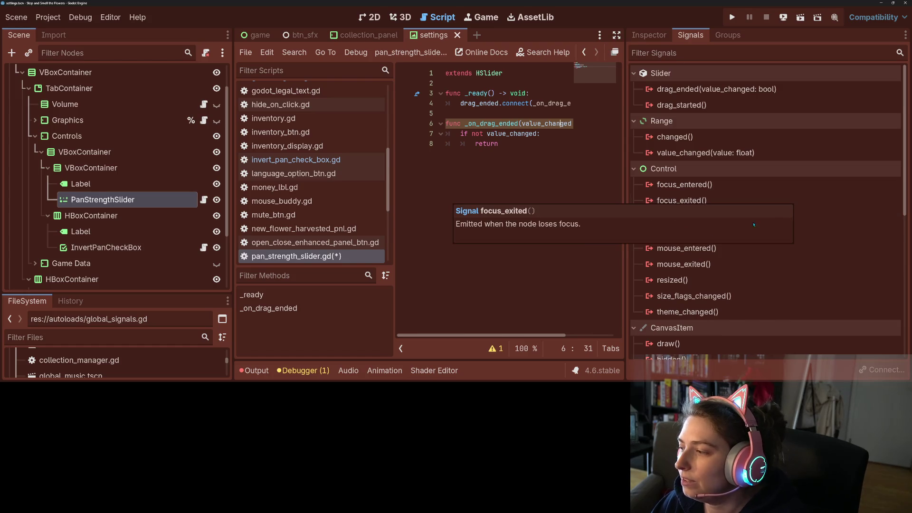
left_click(583, 245)
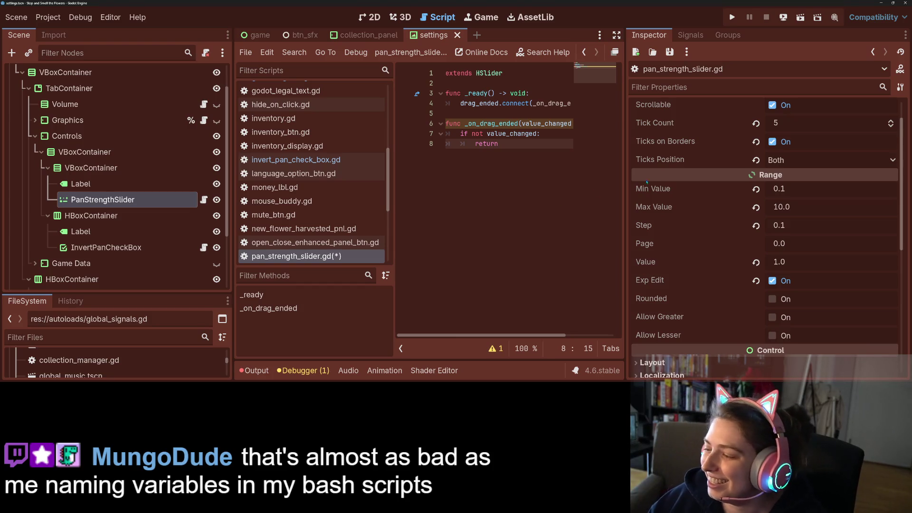
Rename the handler parameter to has_value_changed, including in the if condition.
left_click_drag(624, 179, 763, 181)
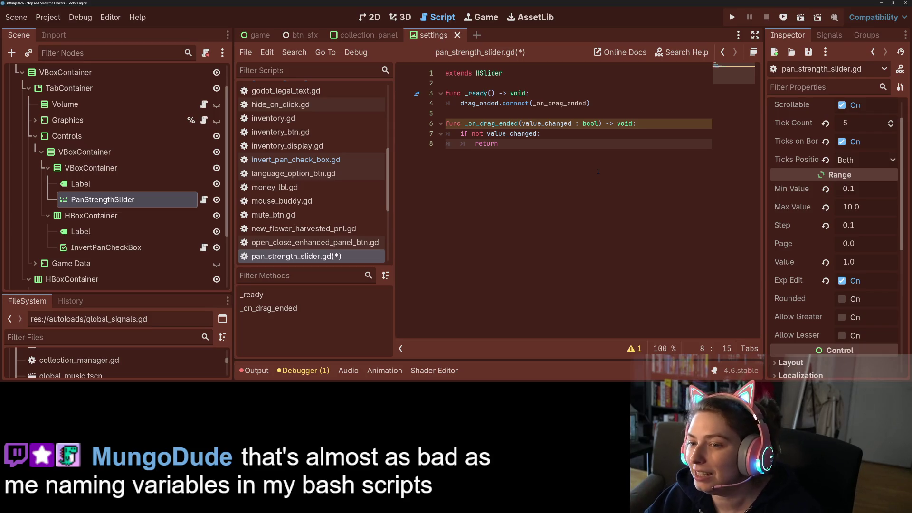
left_click(522, 124)
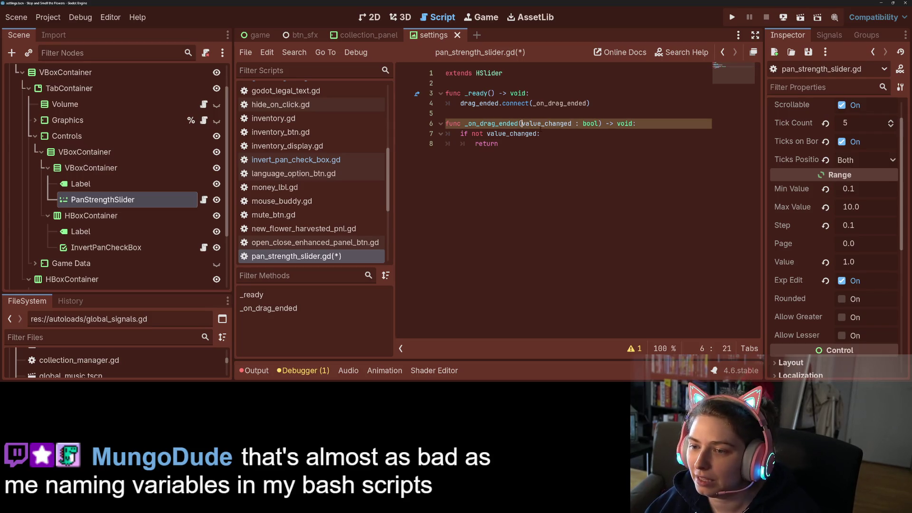
type("does")
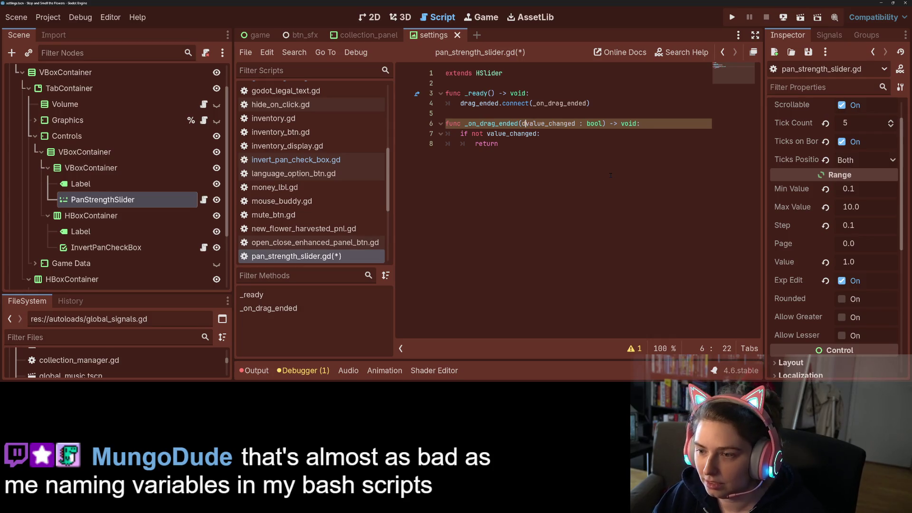
type("_")
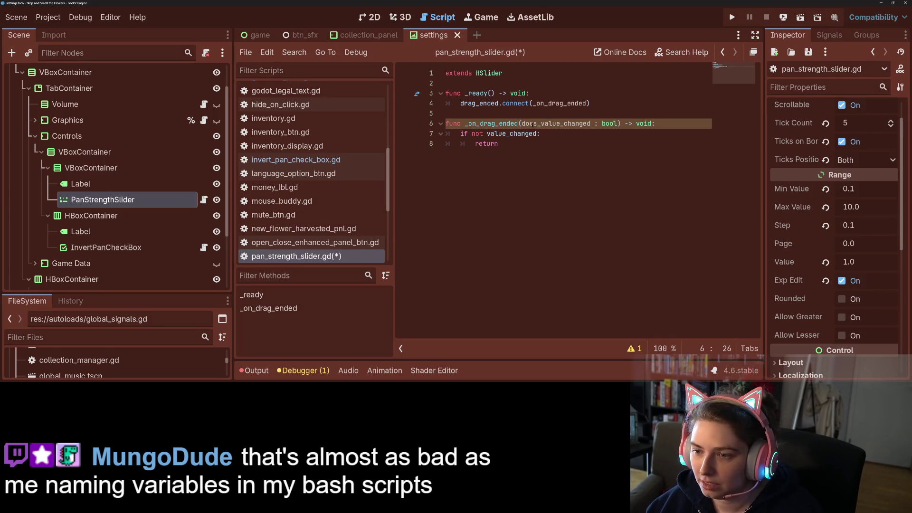
left_click_drag(538, 123, 522, 124)
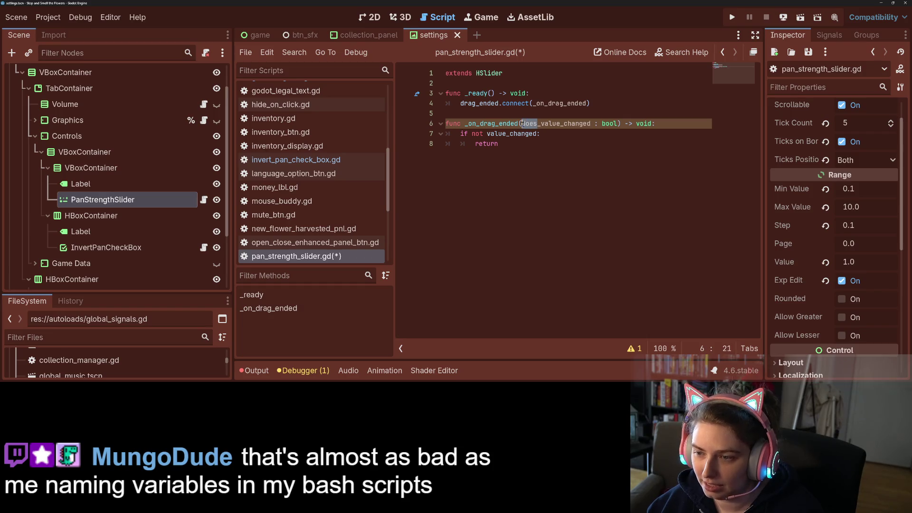
type("has")
double_click(522, 124)
key("ctrl+c")
double_click(512, 134)
key("ctrl+v")
Add GlobalSignals.pan_strength = value after the early return and save.
key("Down")
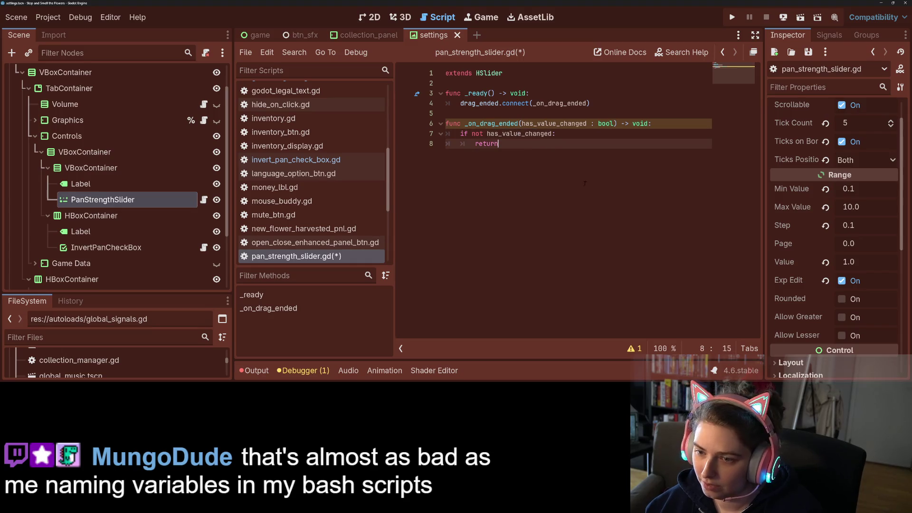
key("Return")
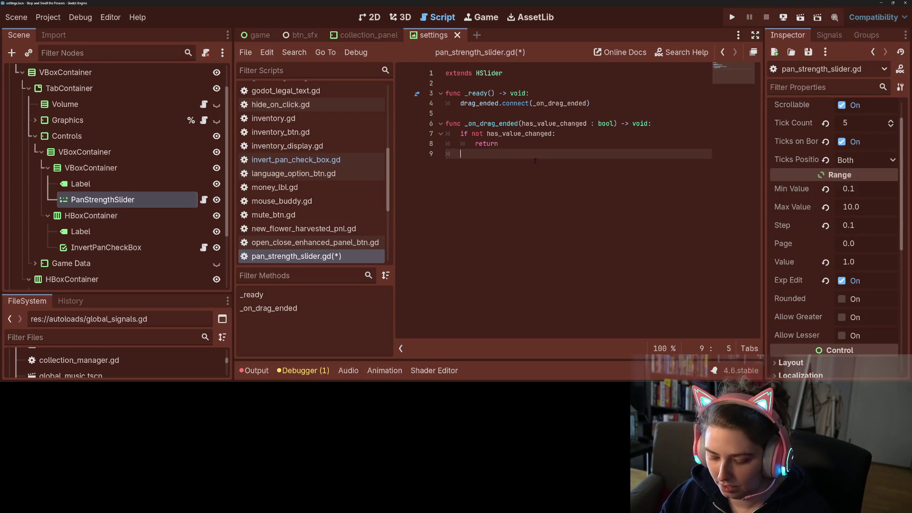
type("Glo")
key("Return")
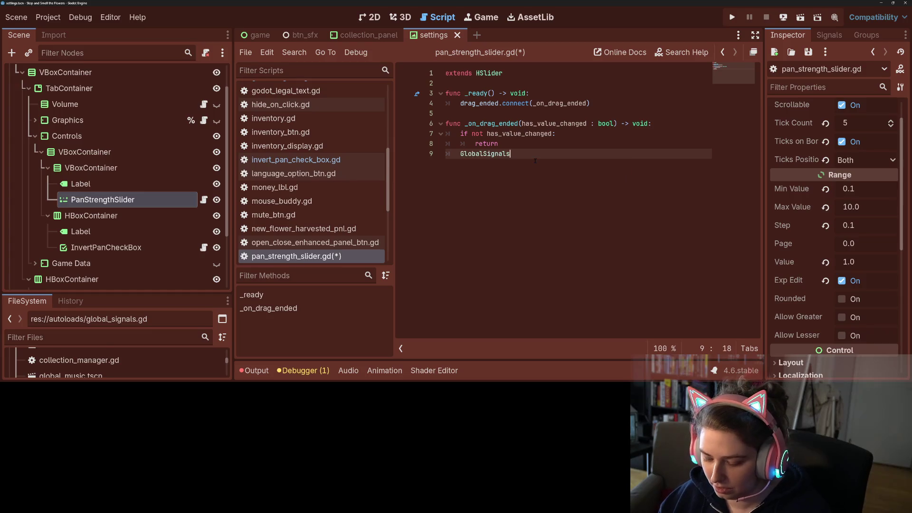
type(".")
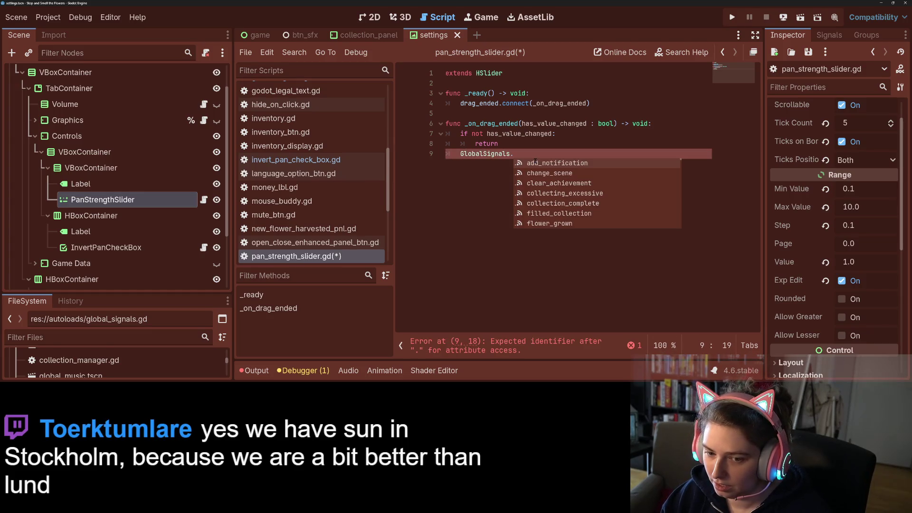
type("pan")
key("Return")
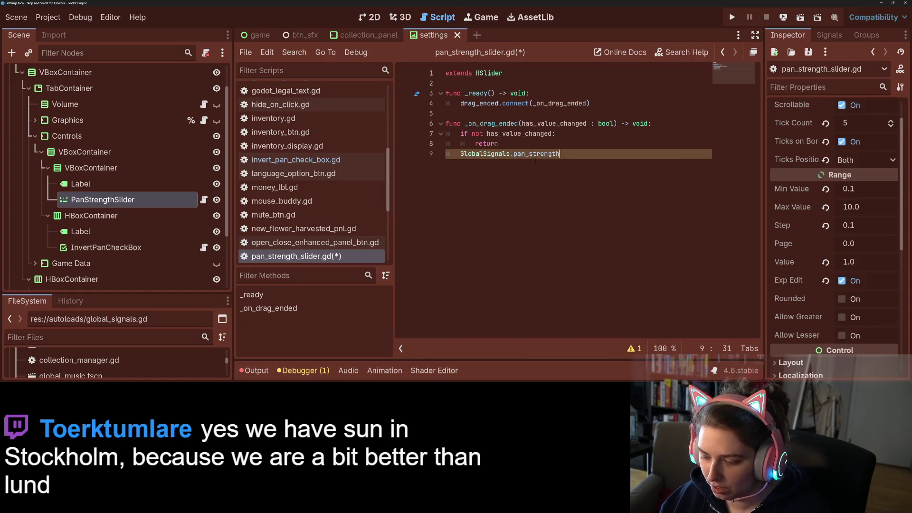
type(" = value")
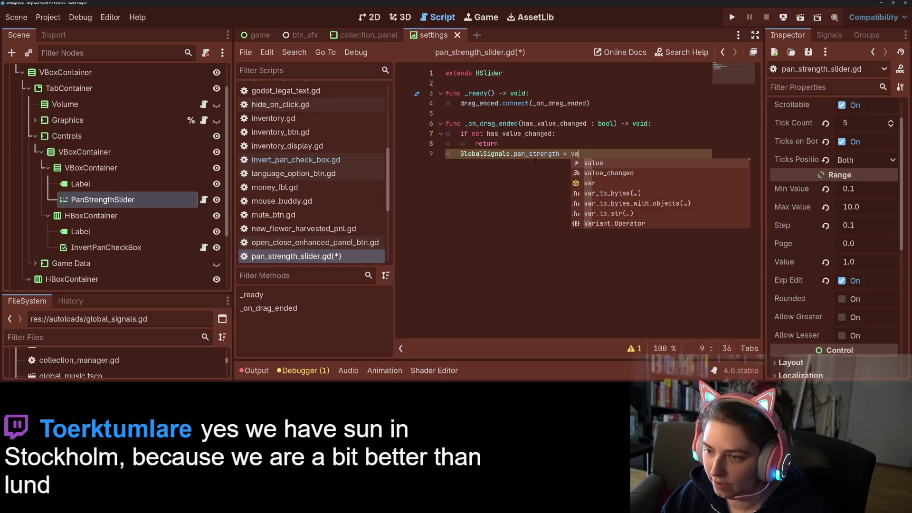
key("ctrl+s")
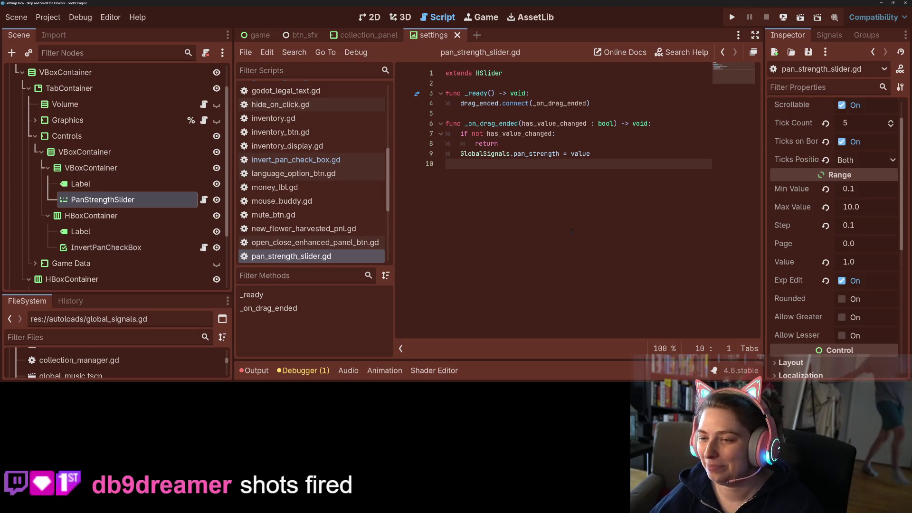
left_click(521, 134)
left_click(651, 149)
left_click(622, 174)
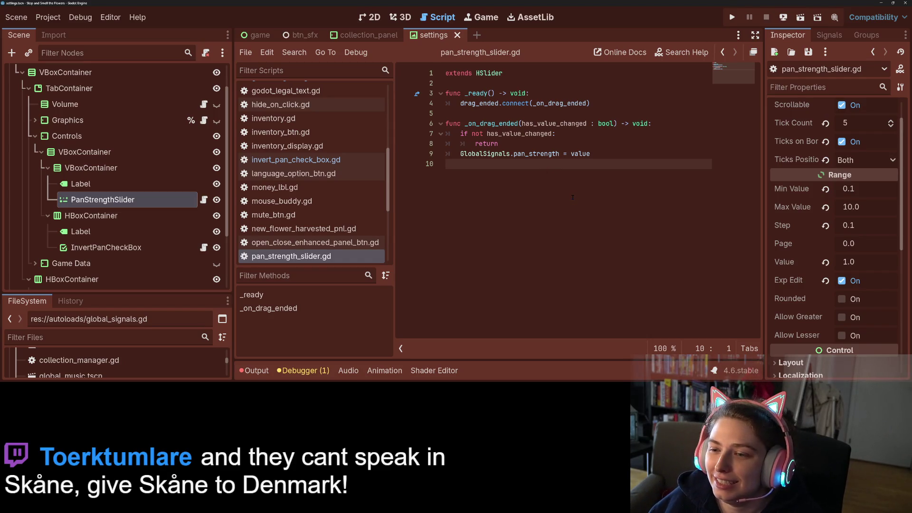
left_click(606, 123)
left_click(606, 101)
key("Return")
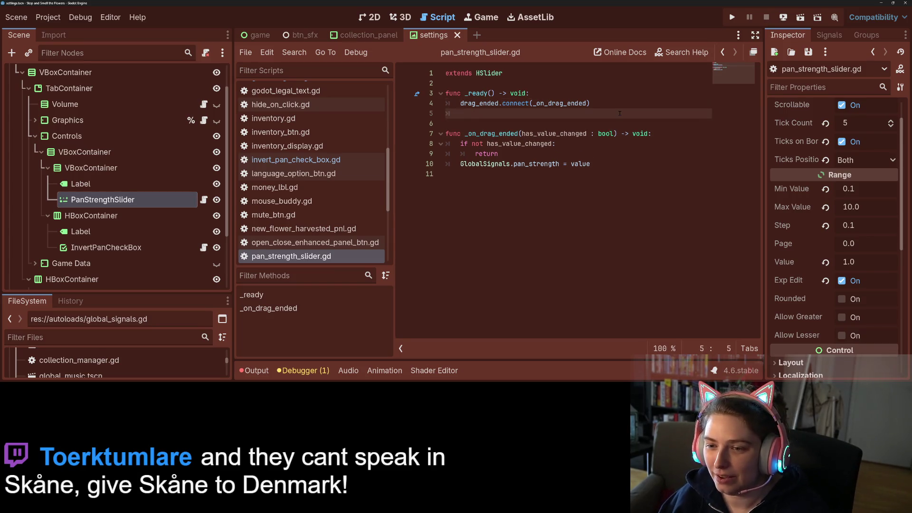
Add _on_pan_strength_changed() -> void setting value = GlobalSignals.pan_strength, and save.
key("Return")
key("BackSpace")
key("Return")
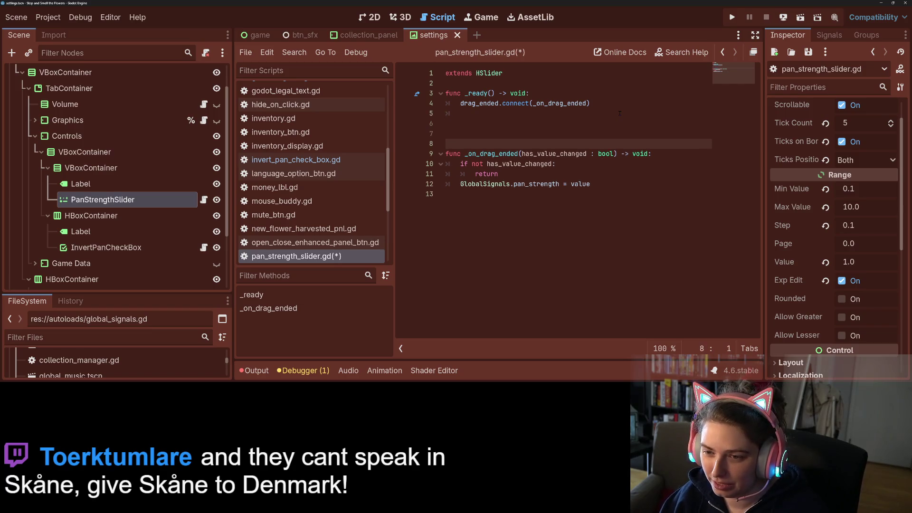
type("func ")
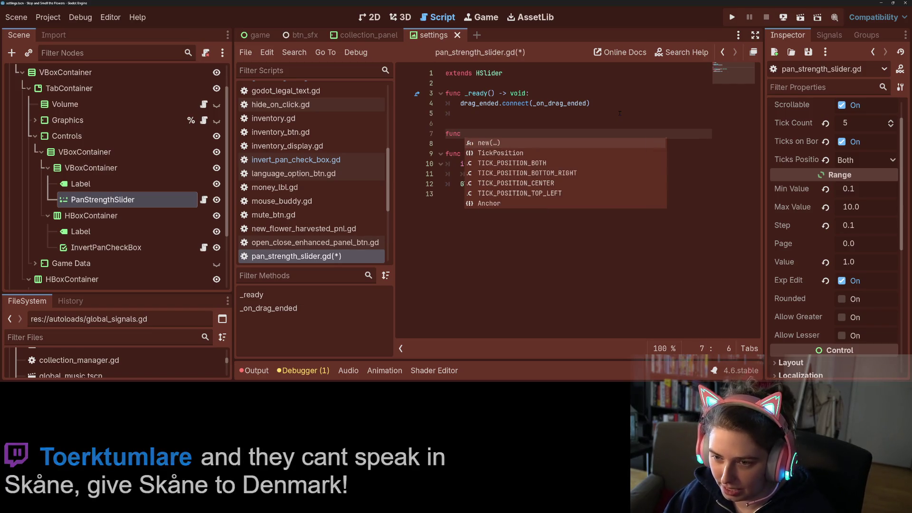
type("_on_")
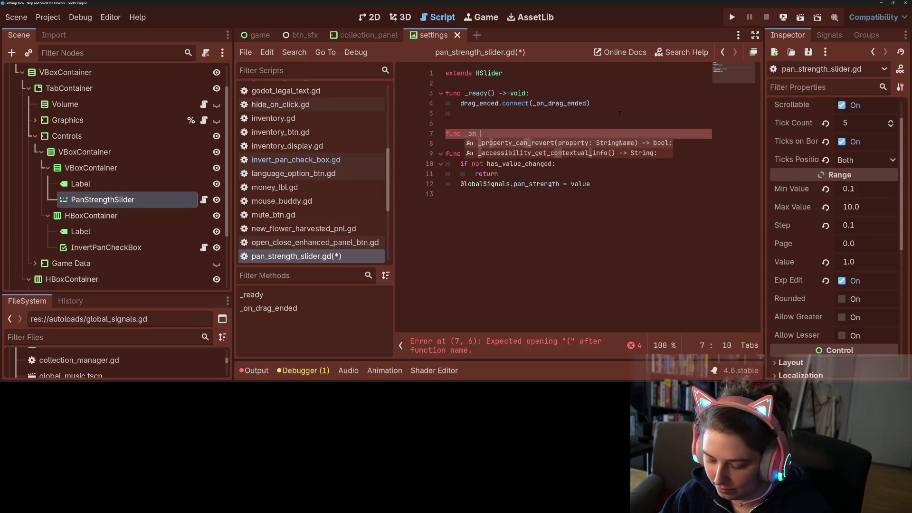
type("pan_strengt")
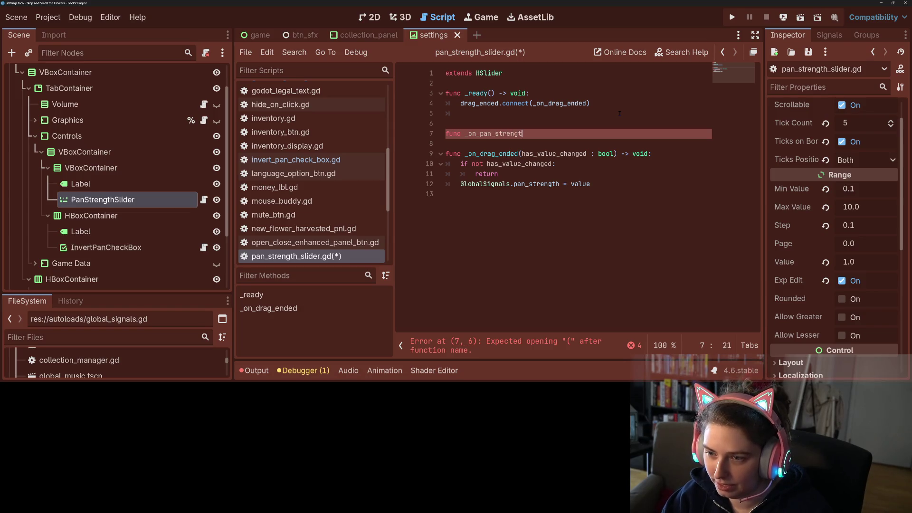
type("h_changed() -> void:")
key("Return")
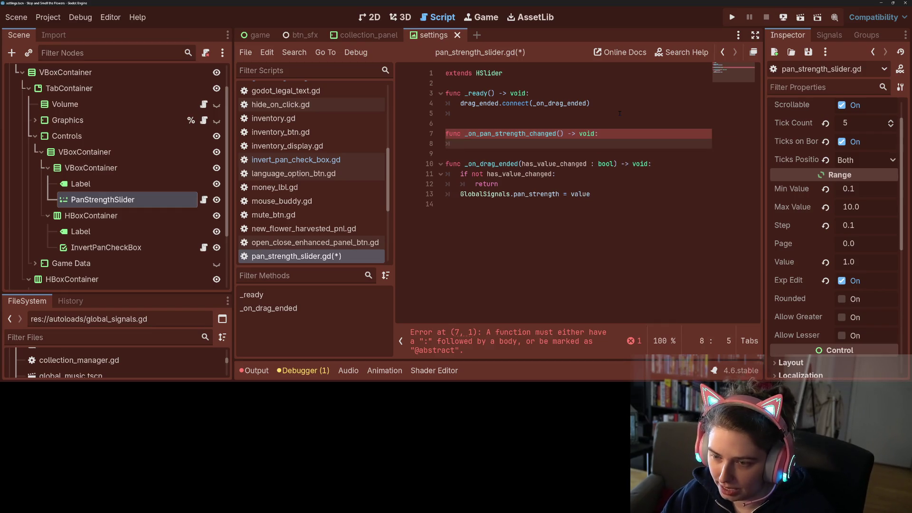
type("value = Glob")
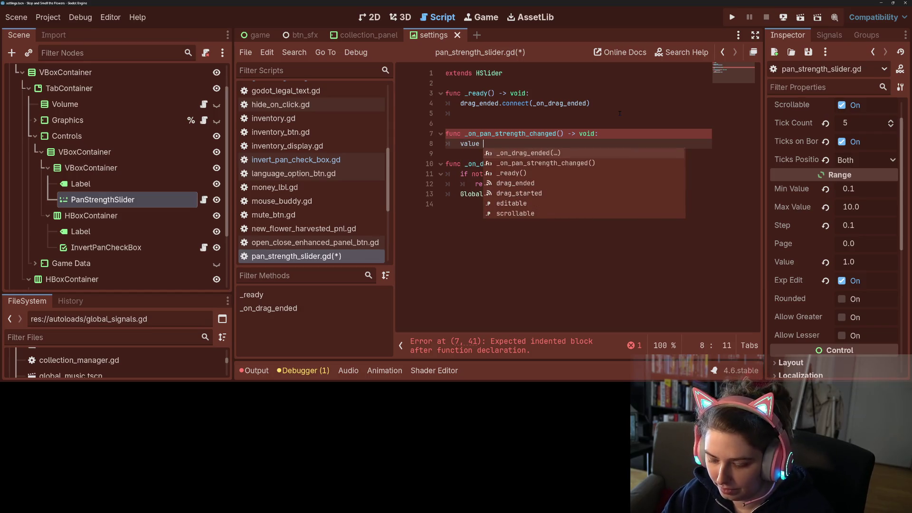
type("alSignals.")
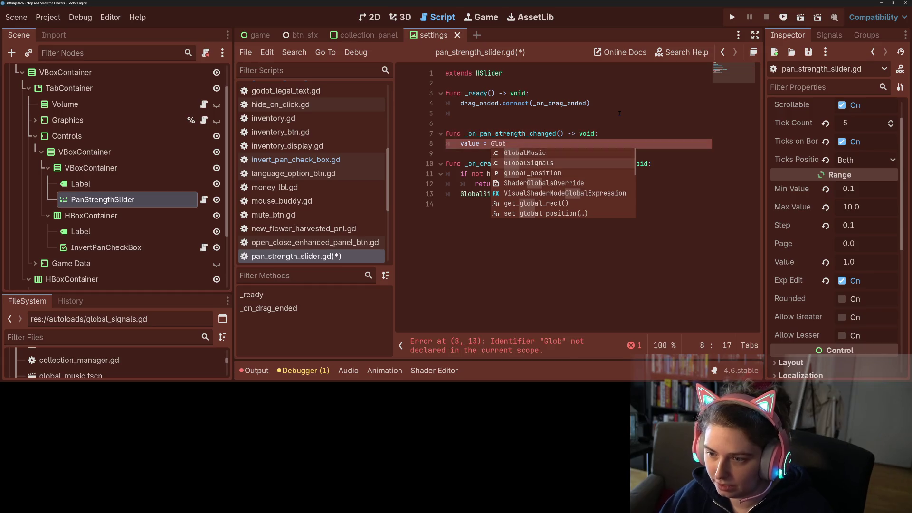
type("pa")
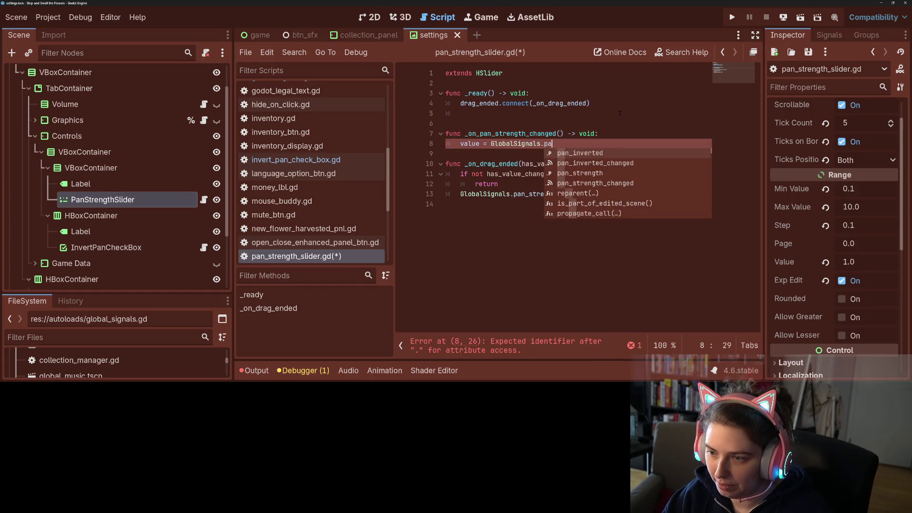
key("Return")
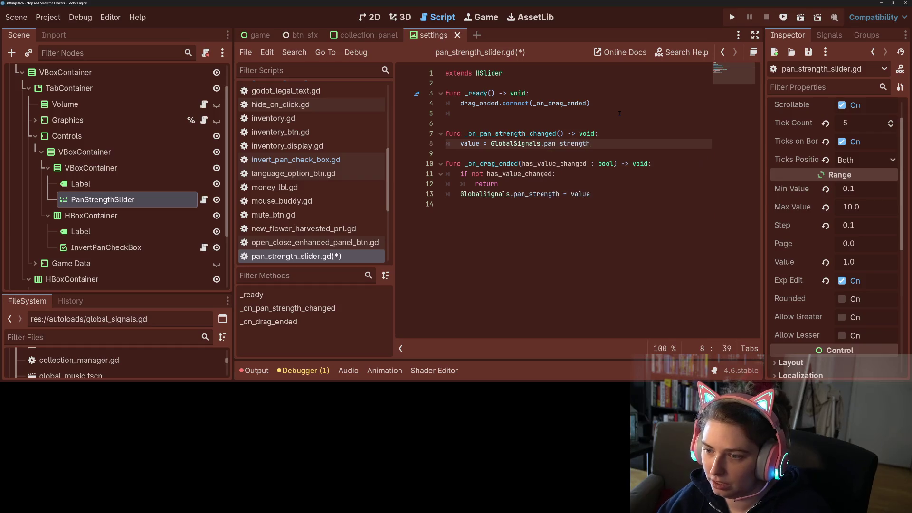
key("ctrl+s")
left_click(528, 114)
In _ready, write GlobalSignals.pan_strength_changed.connect() using autocomplete.
type("Glo")
key("Down")
key("Return")
type(".pa")
key("Down")
key("Down")
key("Down")
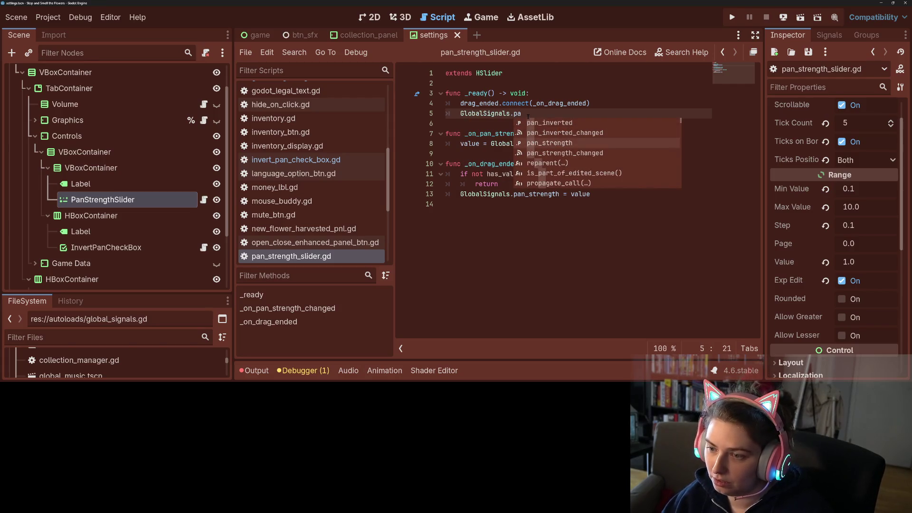
key("Return")
type(".con")
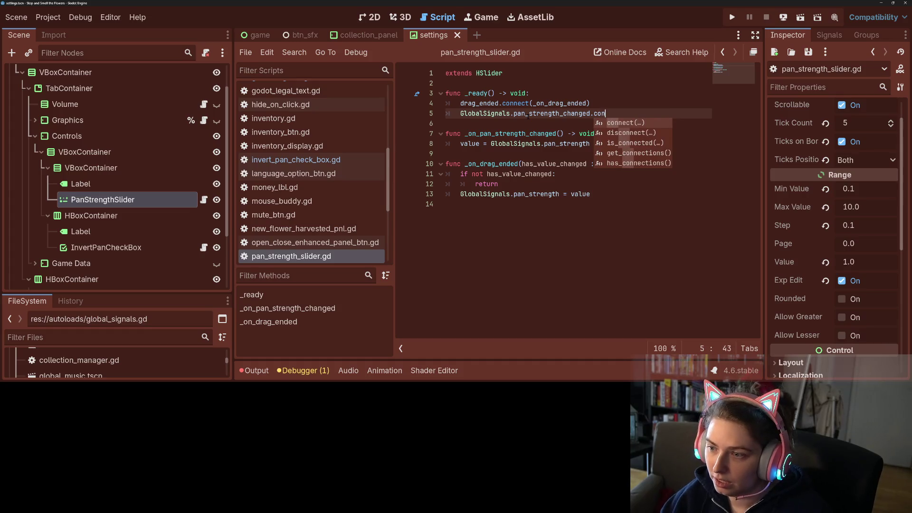
key("Return")
Fill the connect call with _on_pan_strength_changed and save the script.
double_click(524, 134)
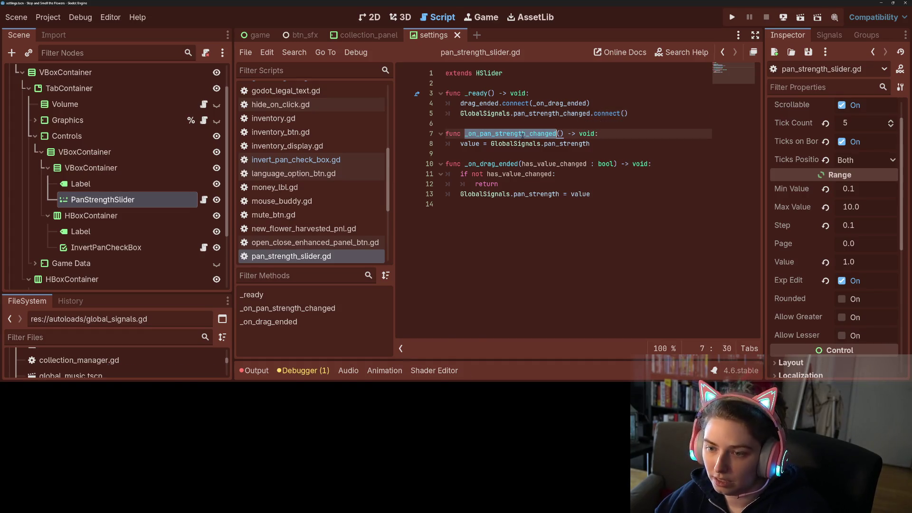
key("ctrl+c")
left_click(624, 113)
key("ctrl+v")
key("ctrl+s")
scroll(586, 285, "left", 2)
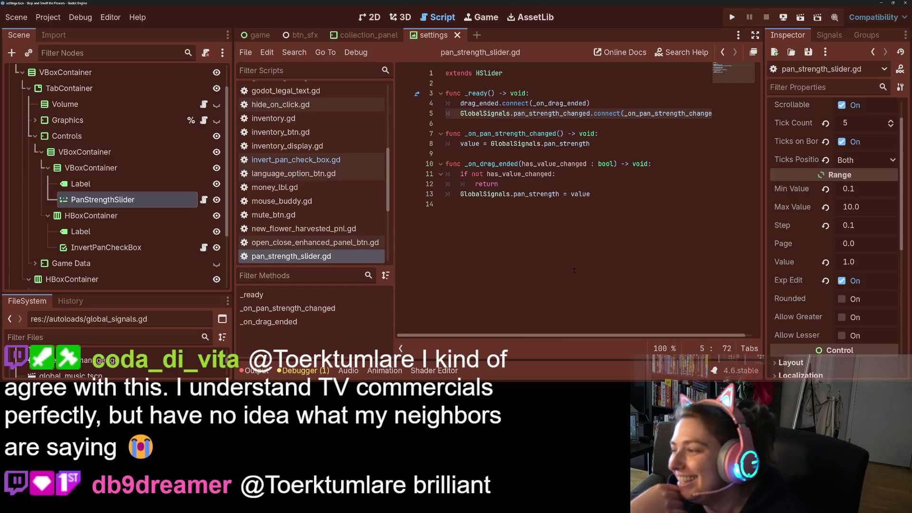
left_click(573, 271)
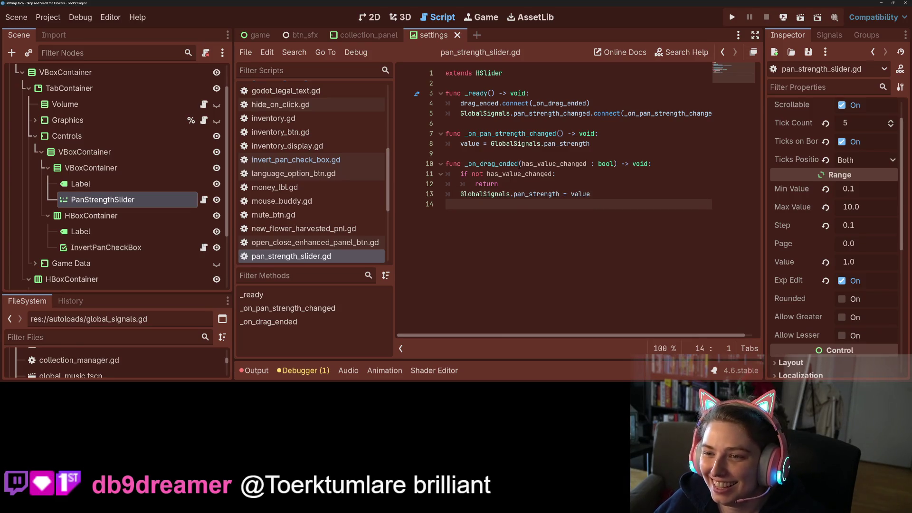
In invert_pan_check_box.gd, set a breakpoint on the pan_inverted toggle line and copy BtnSfx.play_pressed().
left_click(295, 160)
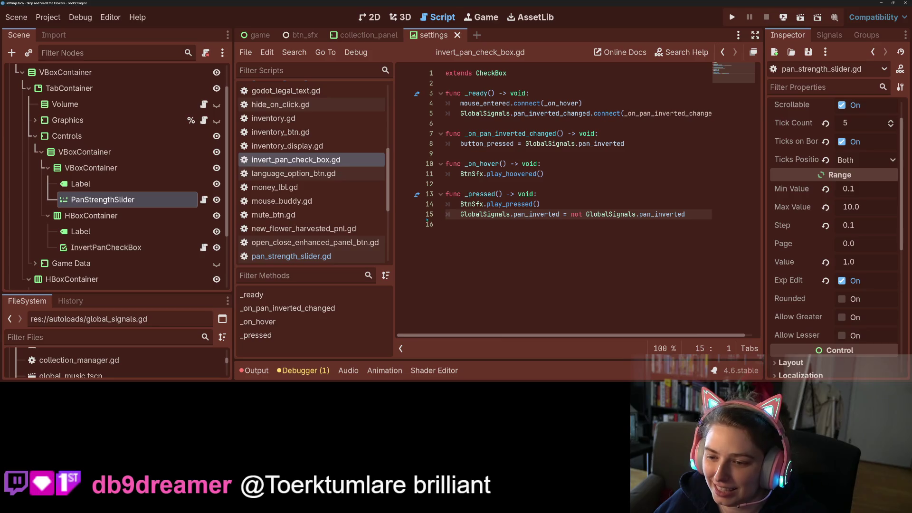
left_click(408, 215)
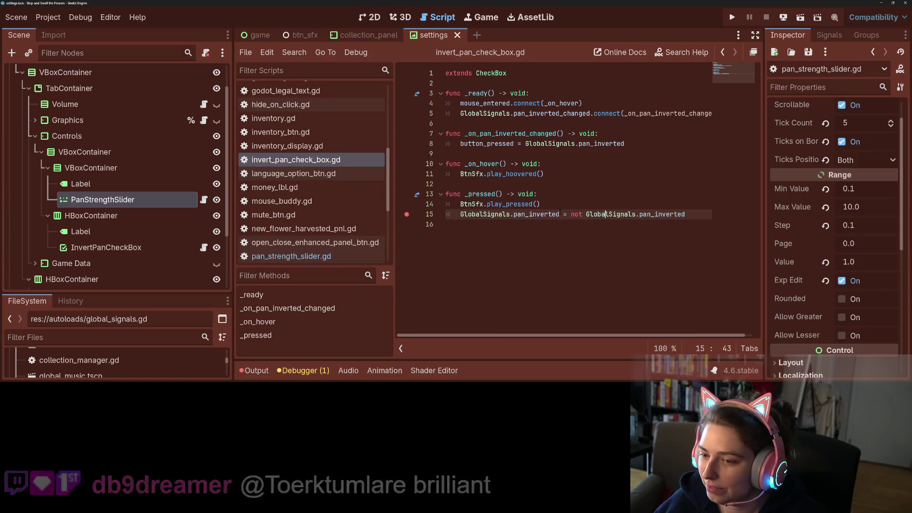
mouse_move(540, 205)
left_mouse_down()
mouse_move(461, 207)
mouse_move(452, 183)
mouse_move(456, 204)
left_mouse_up()
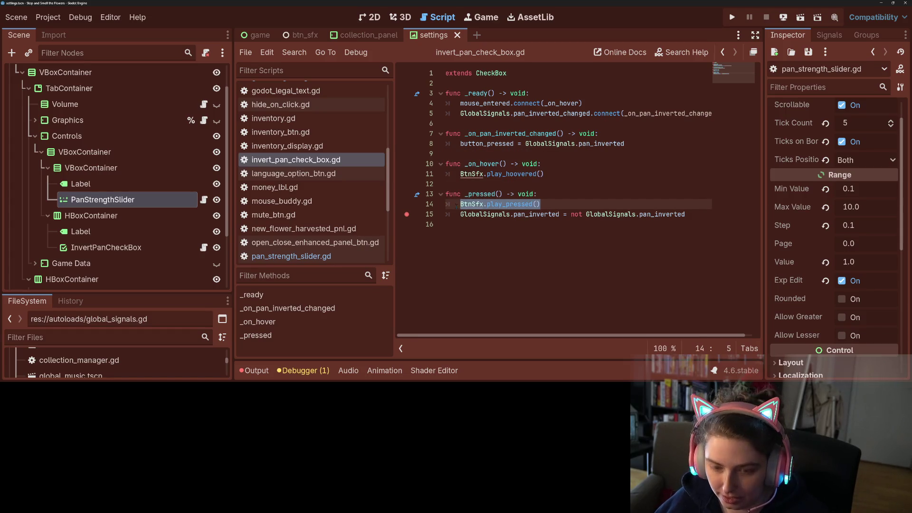
Paste BtnSfx.play_pressed() into pan_strength_slider.gd's drag-ended function and save.
left_click(317, 259)
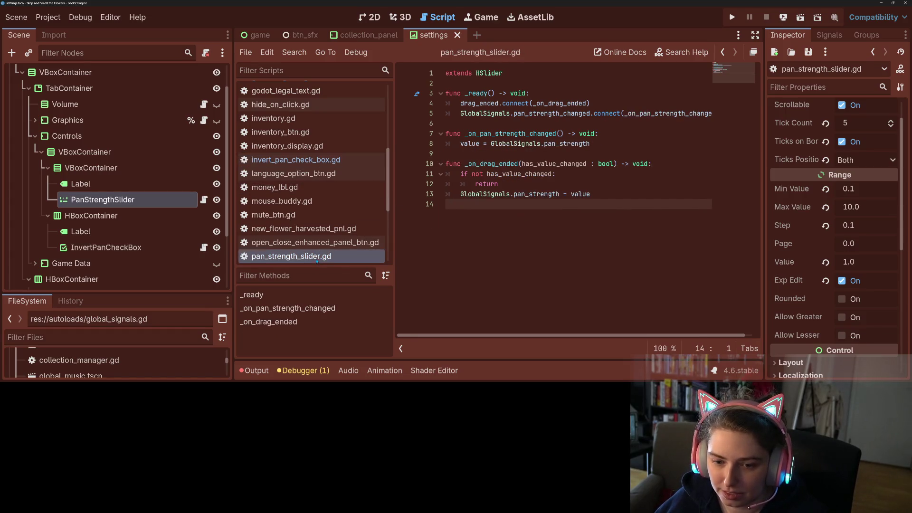
left_click(665, 165)
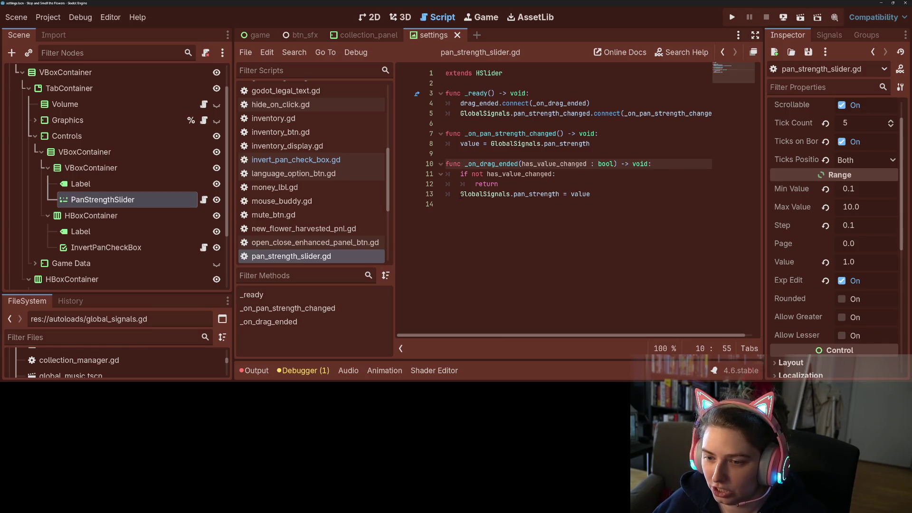
left_click(460, 193)
key("Return")
key("Up")
type("BtnSfx.play_pressed()")
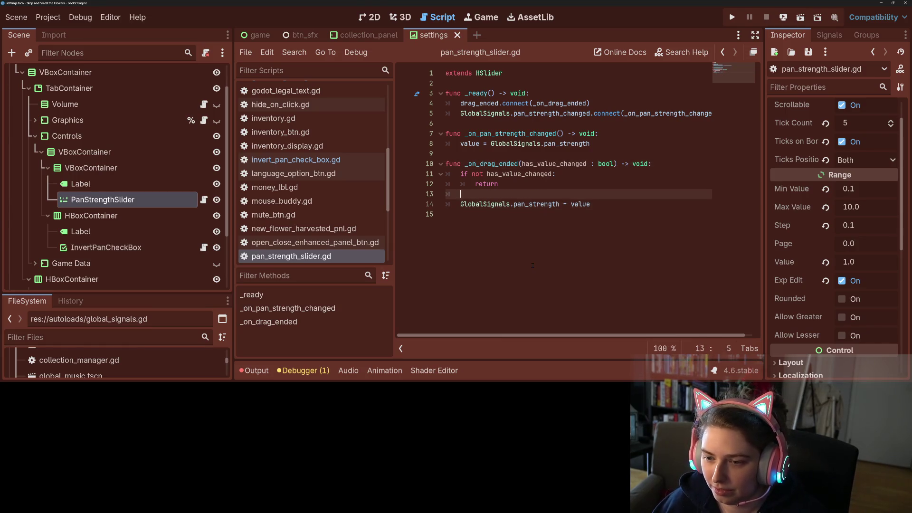
key("ctrl+z")
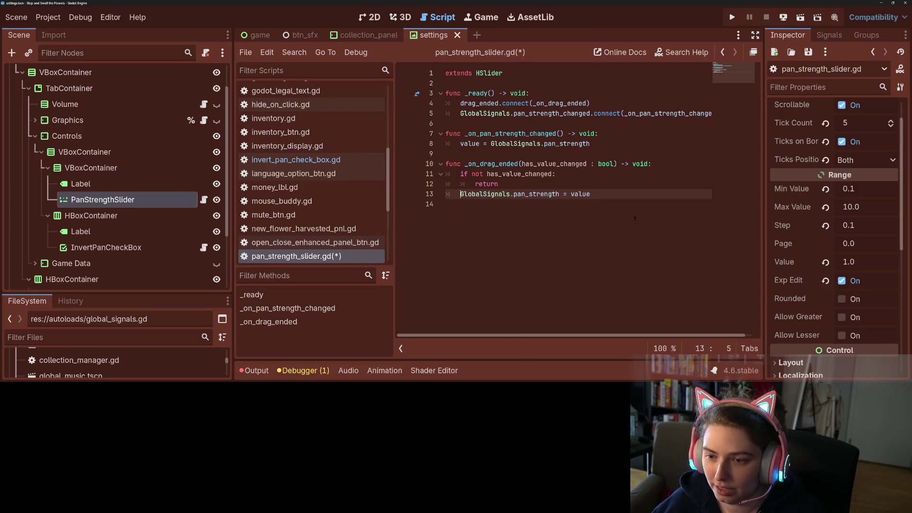
key("ctrl+z")
key("ctrl+z")
key("ctrl+z")
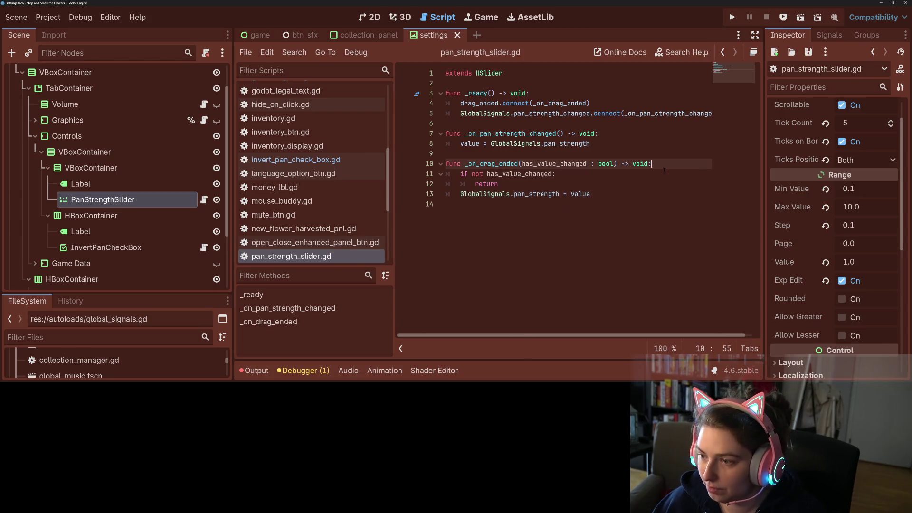
key("ctrl+v")
key("ctrl+s")
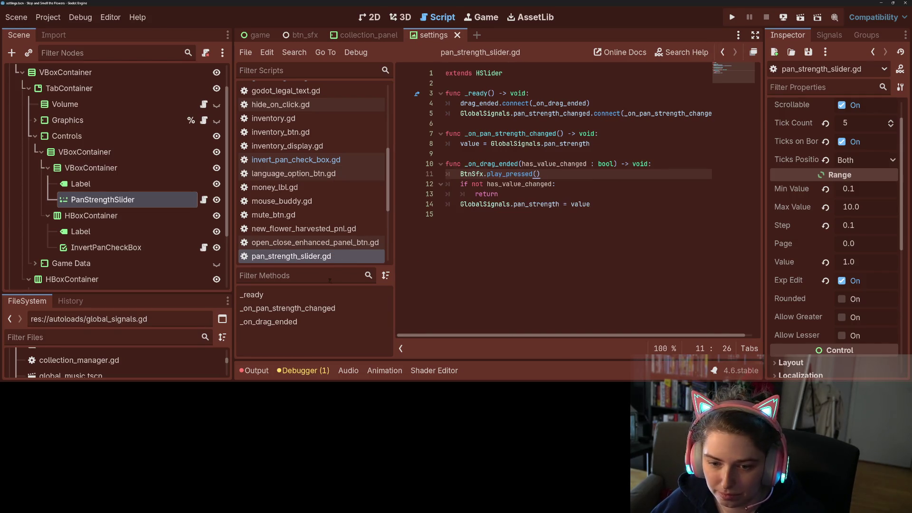
Copy the _on_hover function from the checkbox script onto line 9 of the slider script.
left_click(328, 163)
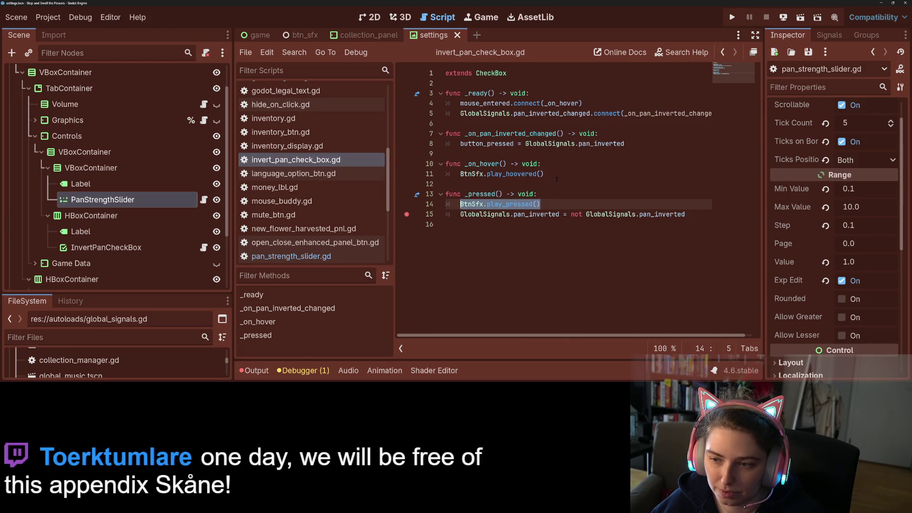
left_click_drag(544, 174, 447, 163)
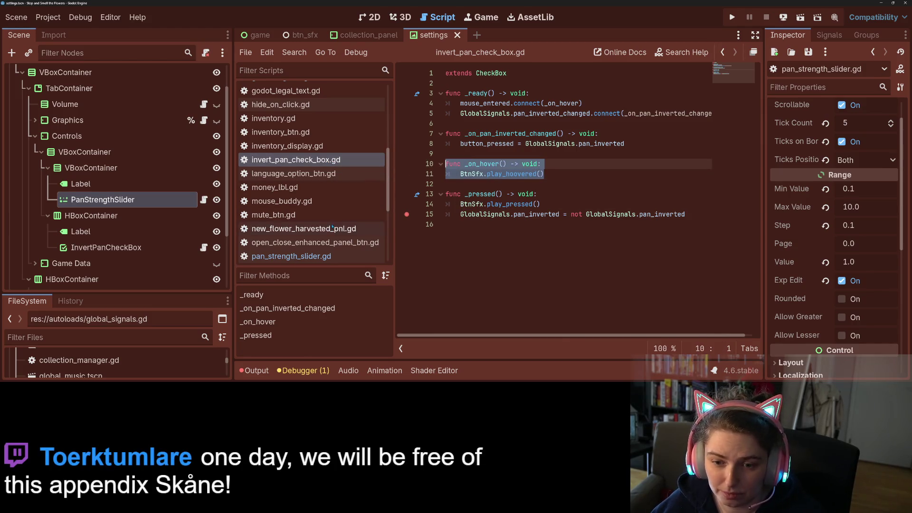
left_click(322, 259)
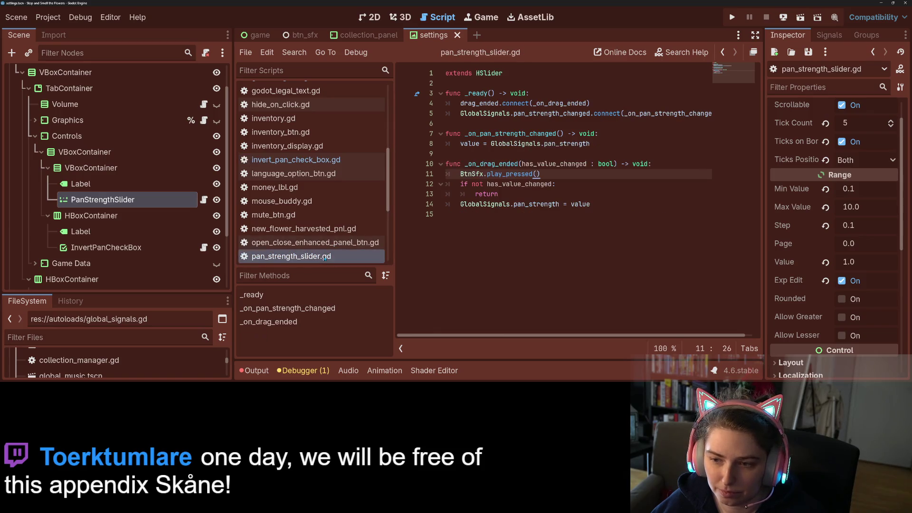
left_click(485, 155)
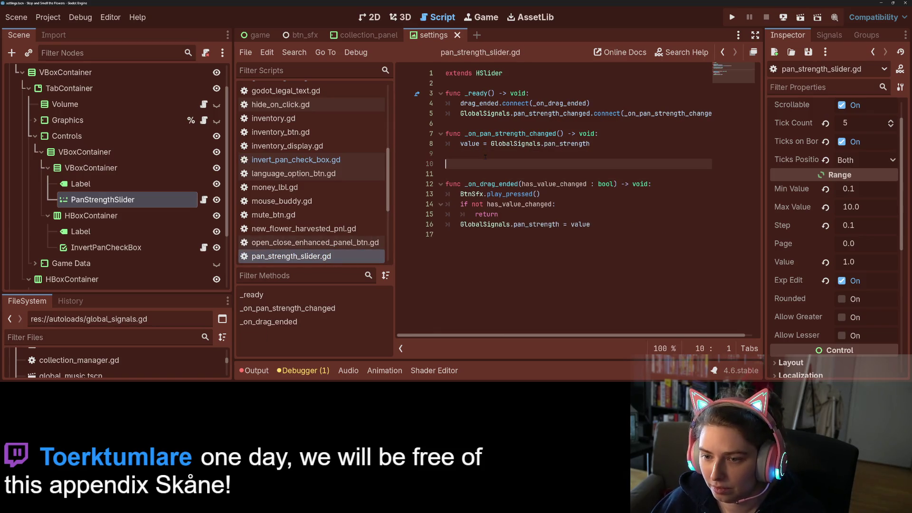
key("ctrl+v")
Add mouse_entered.connect(_on_hover) at the end of the slider's _ready and save.
left_click(296, 160)
left_click_drag(582, 104, 461, 104)
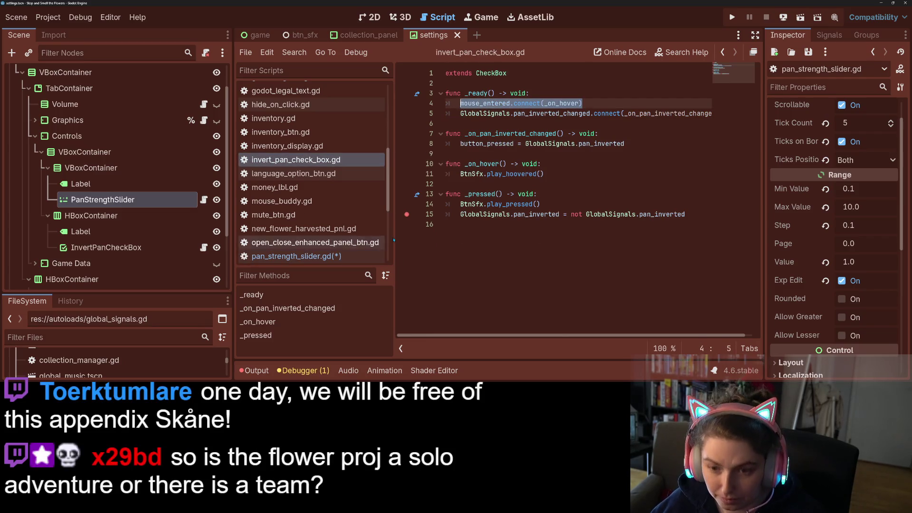
left_click(296, 257)
left_click(565, 92)
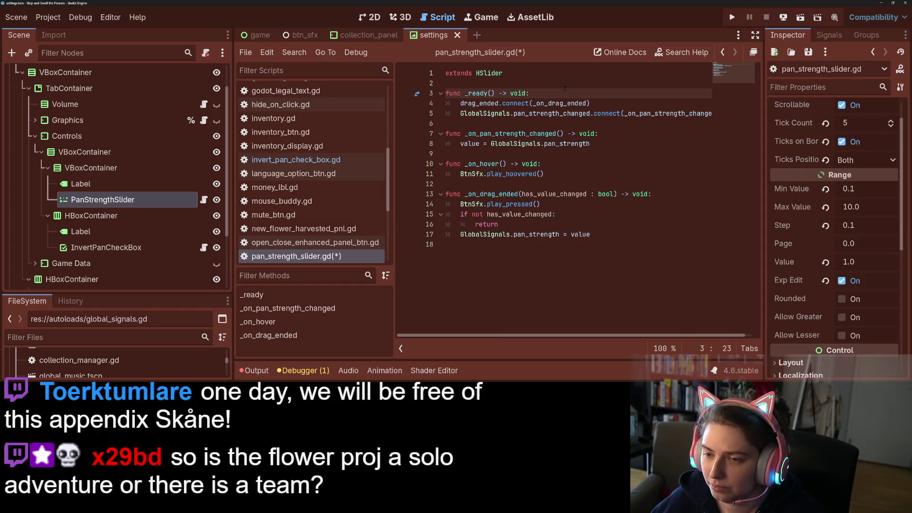
key("Return")
key("ctrl+v")
key("ctrl+s")
Review the slider's pan strength assignment and has_value_changed check, then the checkbox script's GlobalSignals line 15.
left_click(592, 232)
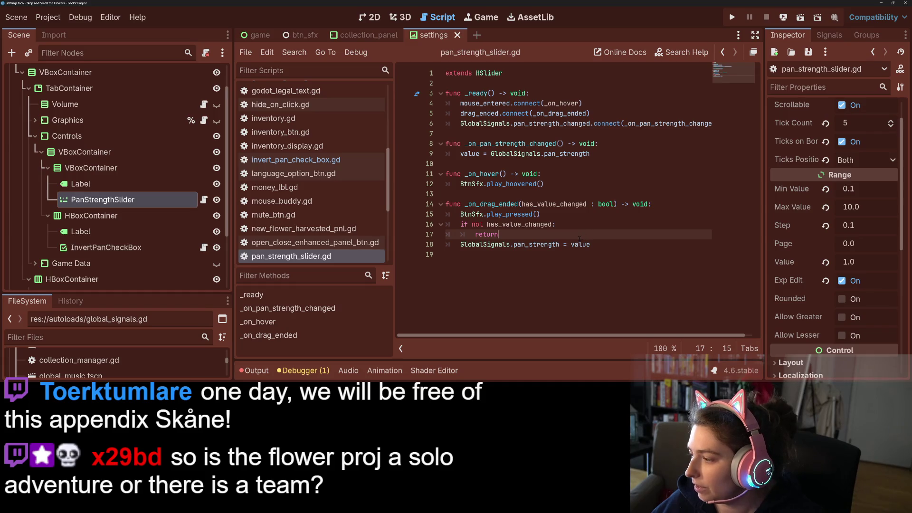
left_click(503, 244)
left_click(487, 224)
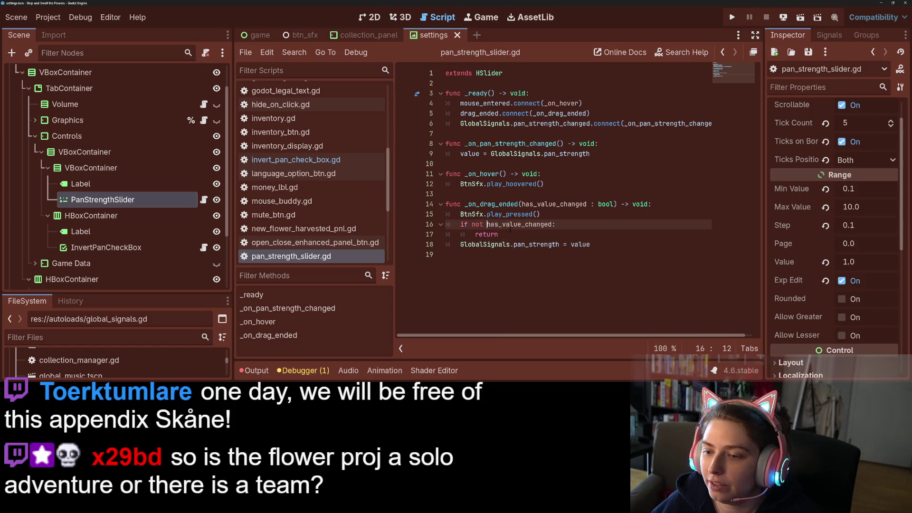
left_click(294, 160)
left_click(480, 204)
left_click(484, 215)
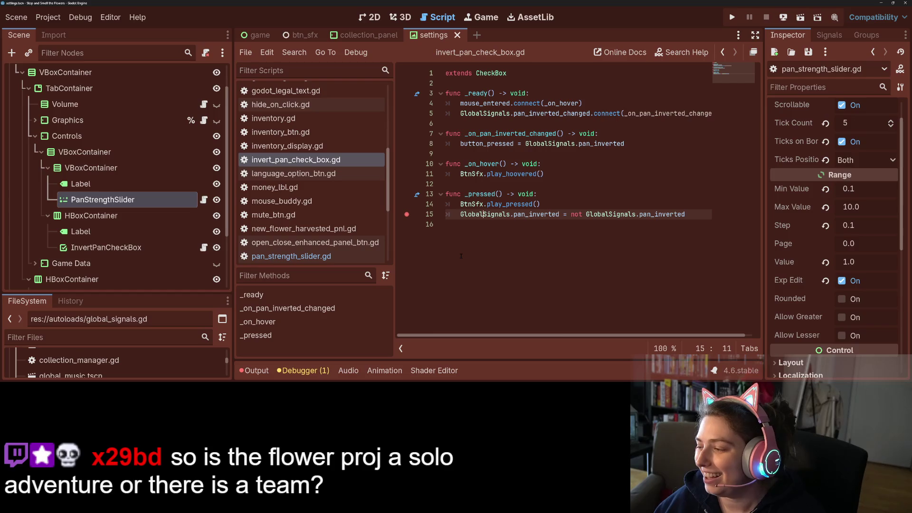
Run the game with F5, centre its window, open Settings, touch the pan strength slider, and toggle Invert pan.
left_click(561, 204)
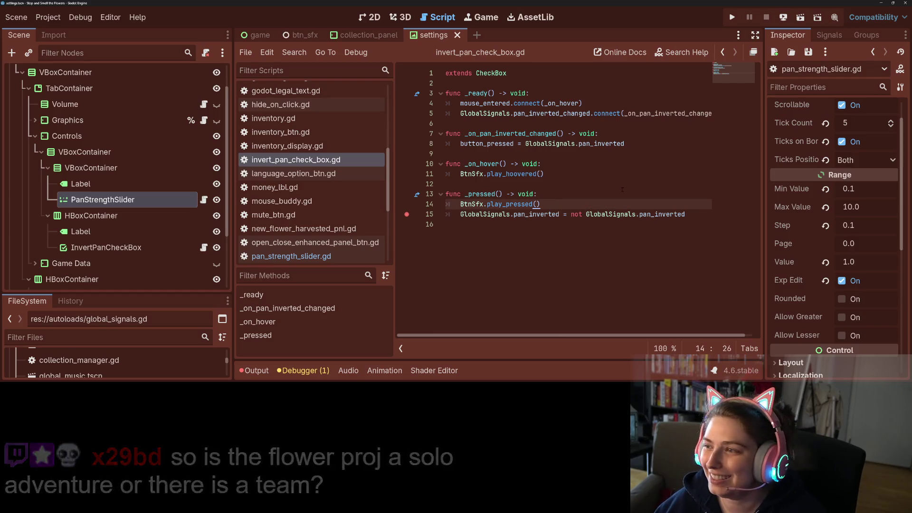
left_click(733, 18)
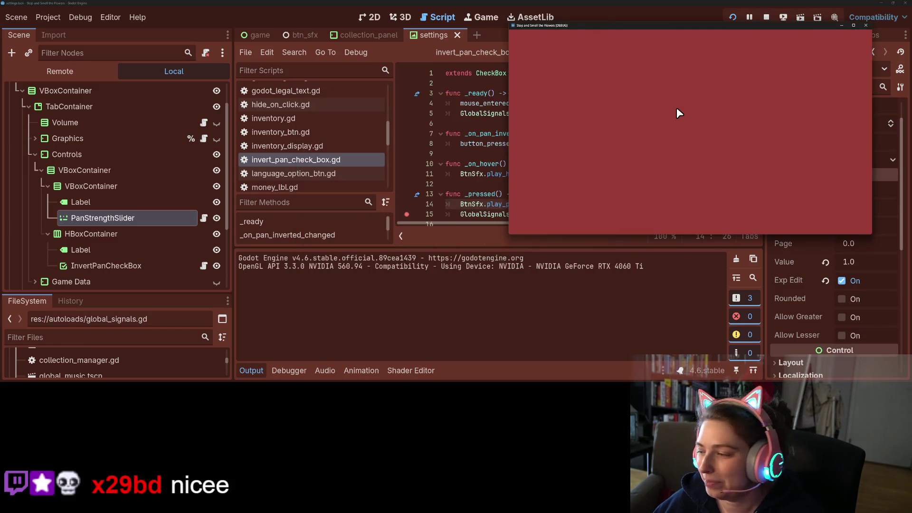
mouse_move(678, 27)
left_mouse_down()
mouse_move(488, 72)
mouse_move(684, 79)
mouse_move(598, 50)
left_mouse_up()
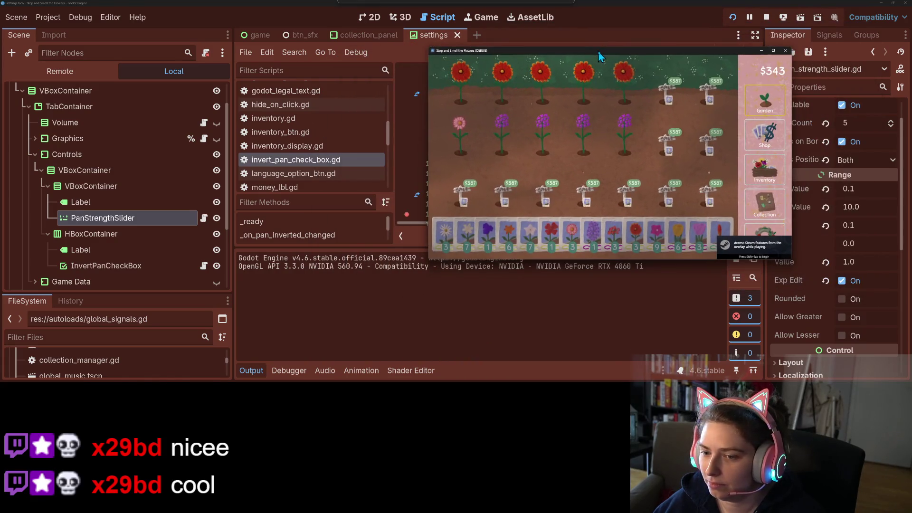
left_click(768, 237)
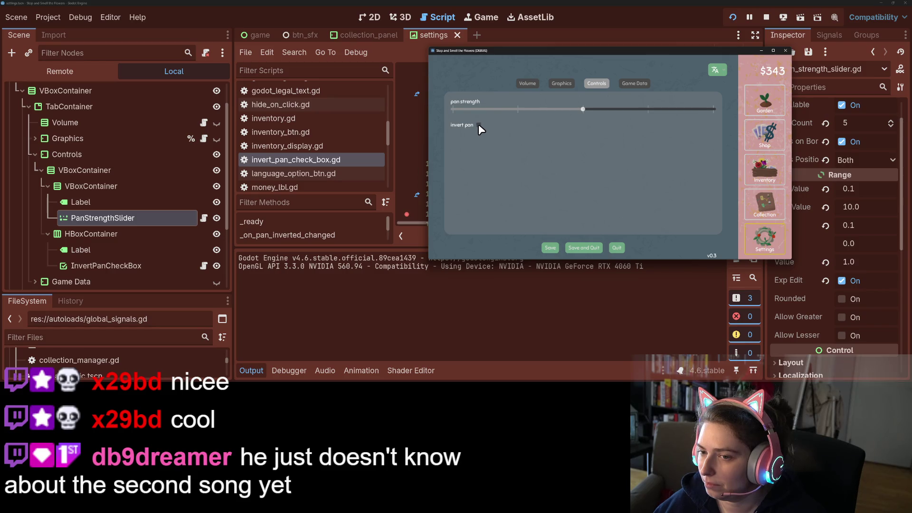
left_click(584, 110)
left_click(479, 125)
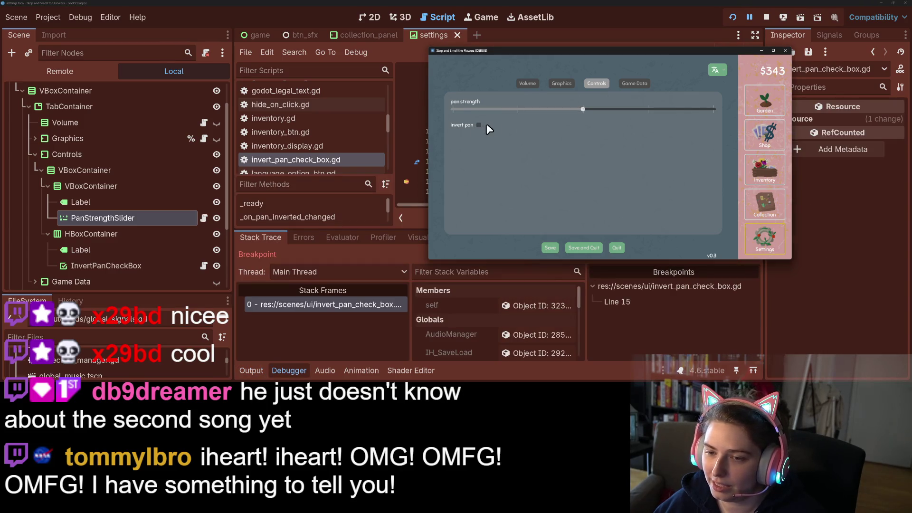
Resume from the breakpoint, lower pan strength, and test panning on the collection board.
mouse_move(642, 50)
left_mouse_down()
mouse_move(299, 28)
mouse_move(291, 37)
left_mouse_up()
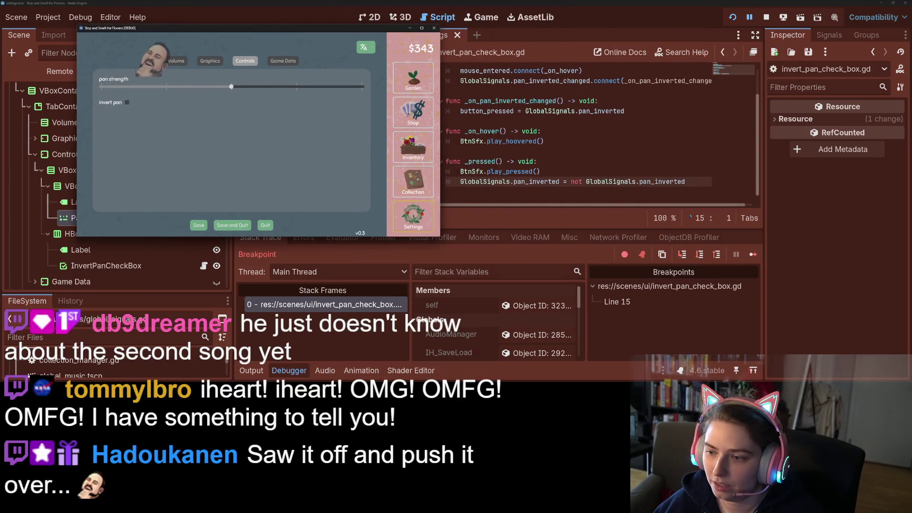
left_click(754, 256)
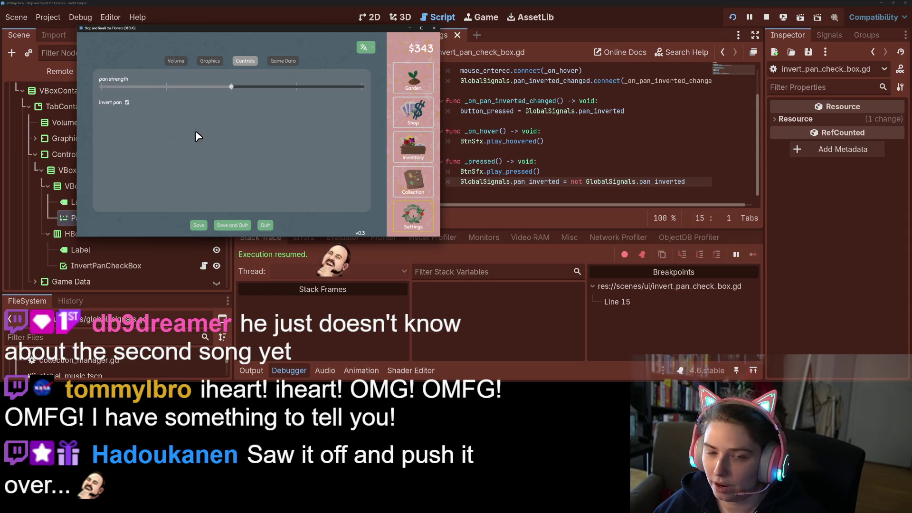
left_click_drag(229, 86, 166, 86)
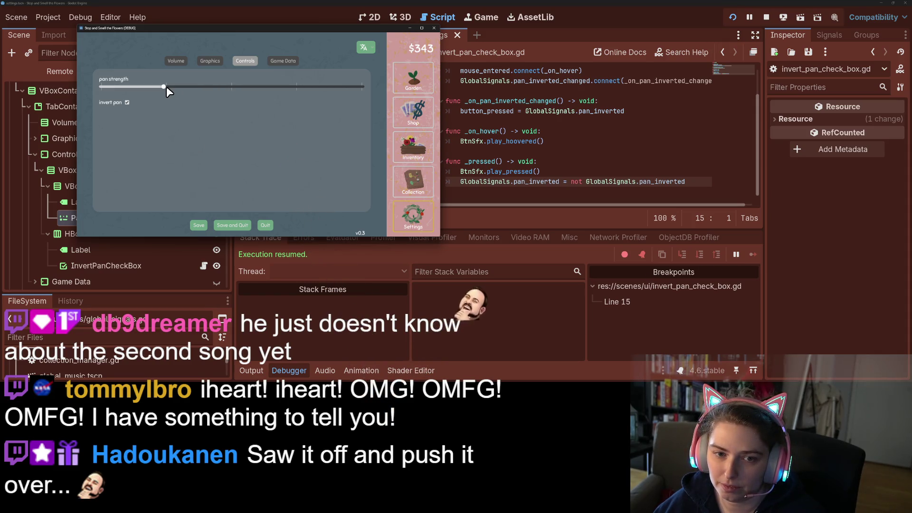
left_click(404, 183)
mouse_move(283, 144)
left_mouse_down()
mouse_move(342, 219)
mouse_move(387, 230)
mouse_move(356, 184)
left_mouse_up()
left_click(413, 214)
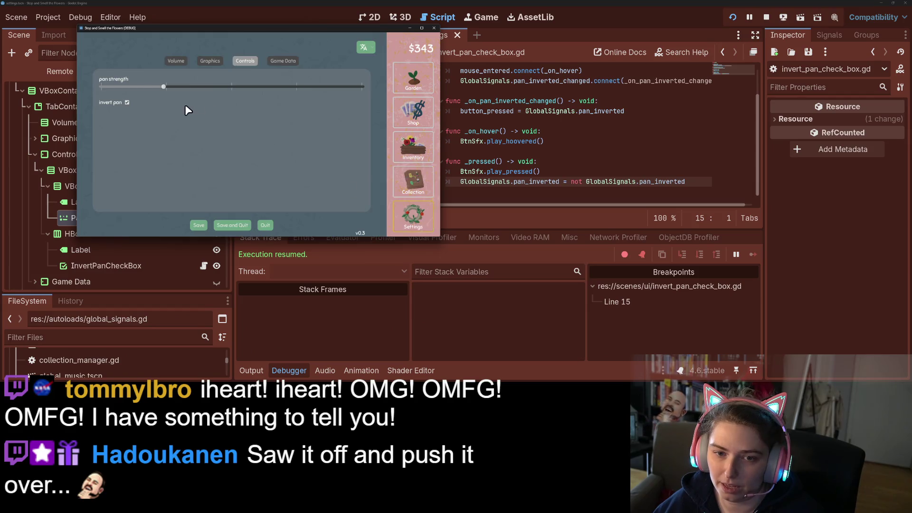
Raise pan strength from minimum to about three-quarters and test panning on the collection board again.
left_click(113, 86)
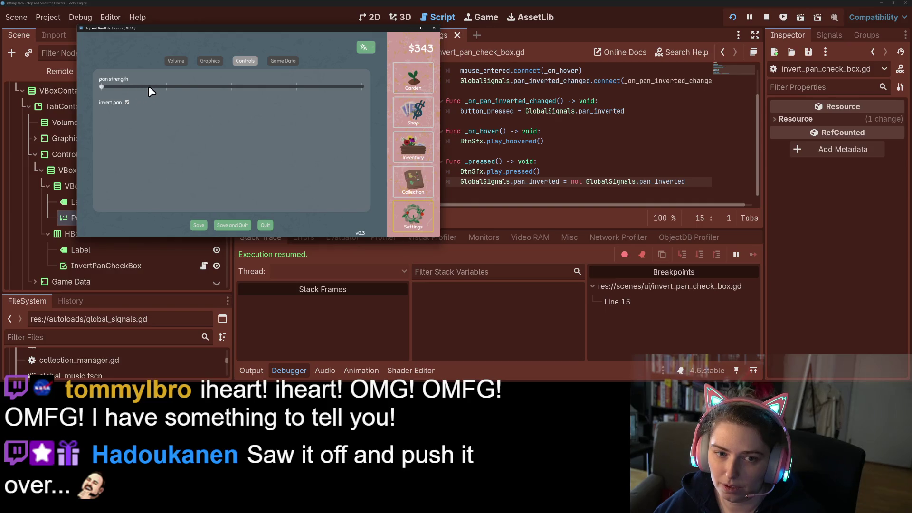
mouse_move(102, 84)
left_mouse_down()
mouse_move(315, 87)
mouse_move(292, 86)
left_mouse_up()
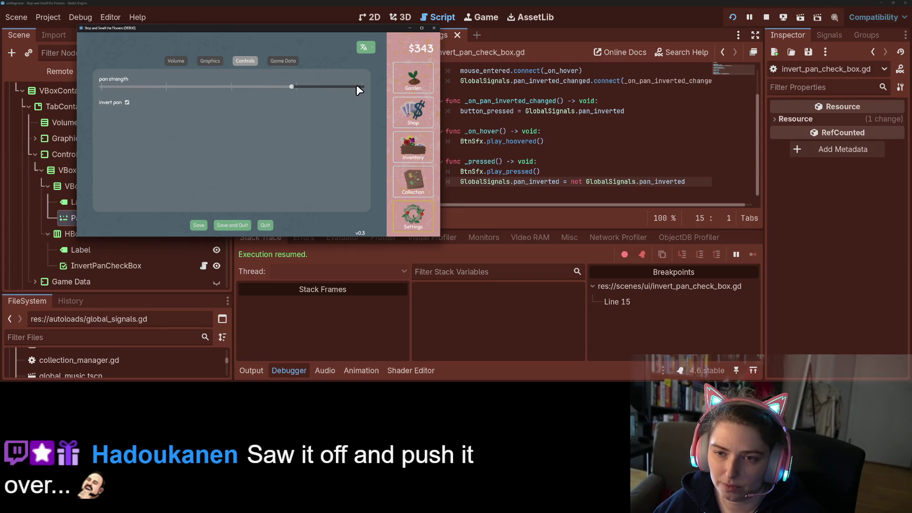
left_click(417, 175)
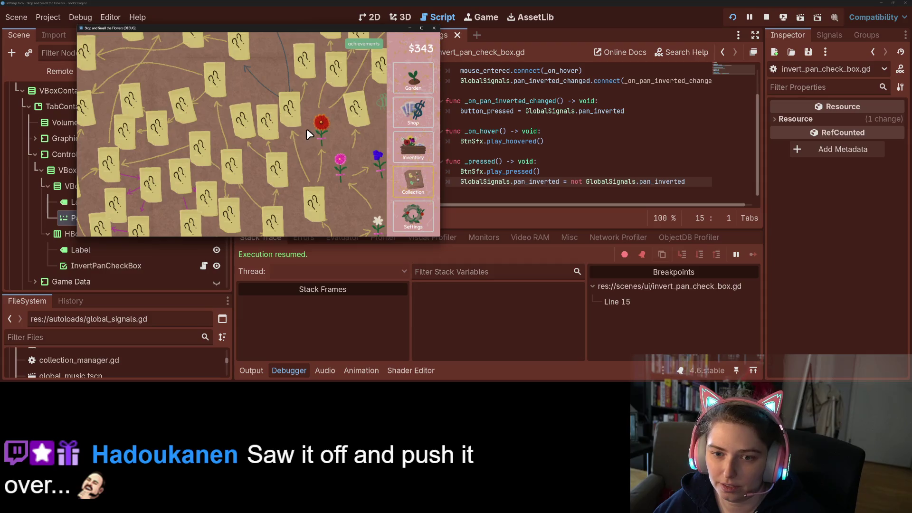
mouse_move(289, 152)
left_mouse_down()
mouse_move(310, 167)
mouse_move(296, 152)
mouse_move(315, 132)
mouse_move(376, 192)
left_mouse_up()
left_click(413, 213)
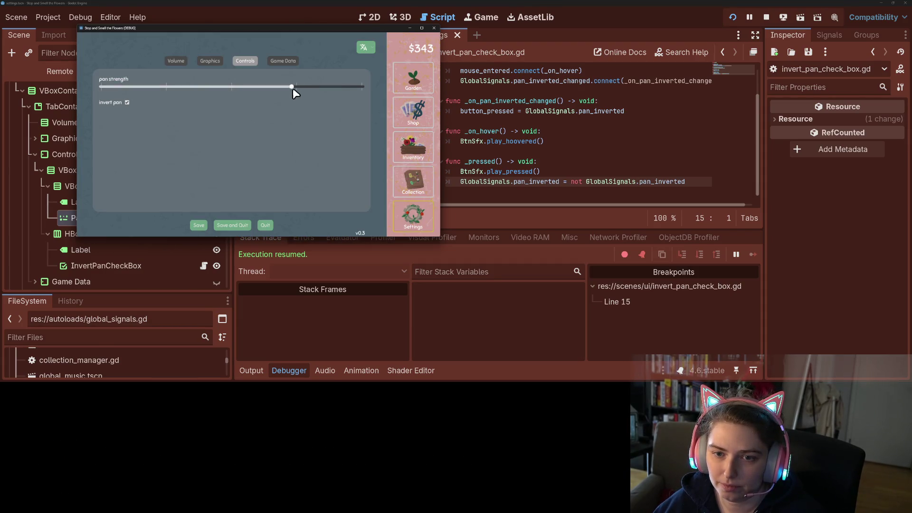
Lower pan strength slightly and pan the collection board twice to test it.
left_click_drag(258, 88, 237, 90)
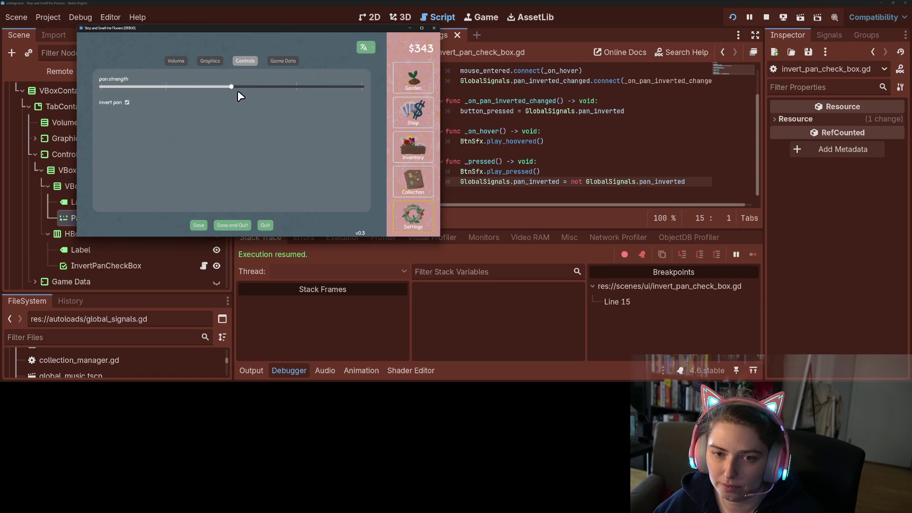
left_click(425, 188)
mouse_move(316, 147)
left_mouse_down()
mouse_move(325, 180)
mouse_move(270, 145)
mouse_move(362, 147)
mouse_move(331, 173)
left_mouse_up()
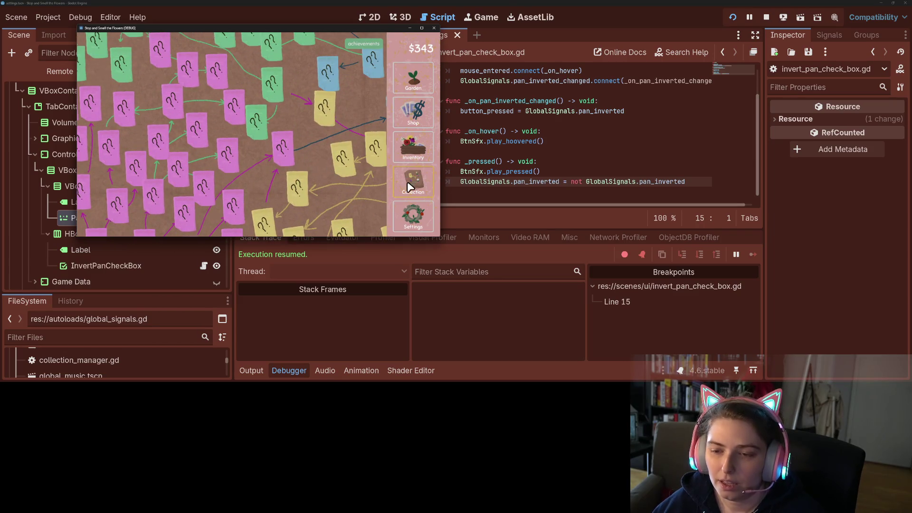
left_click_drag(293, 199, 326, 223)
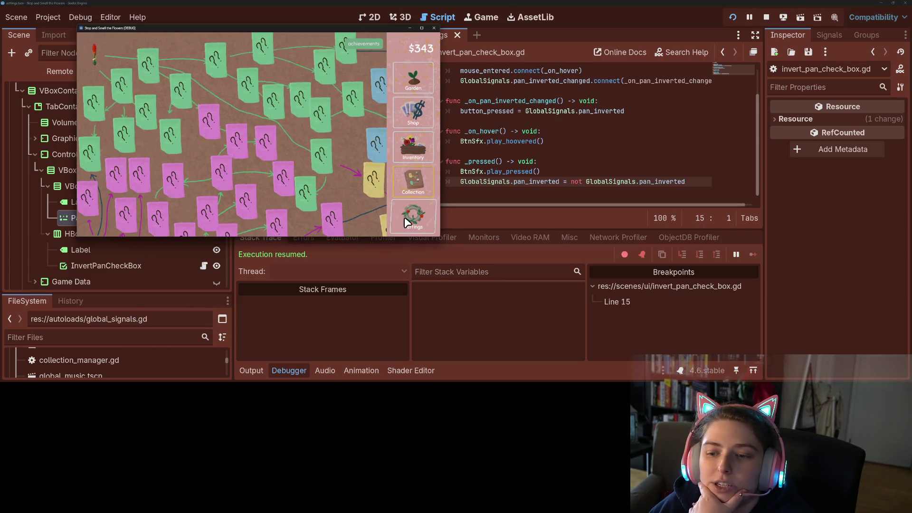
left_click(413, 216)
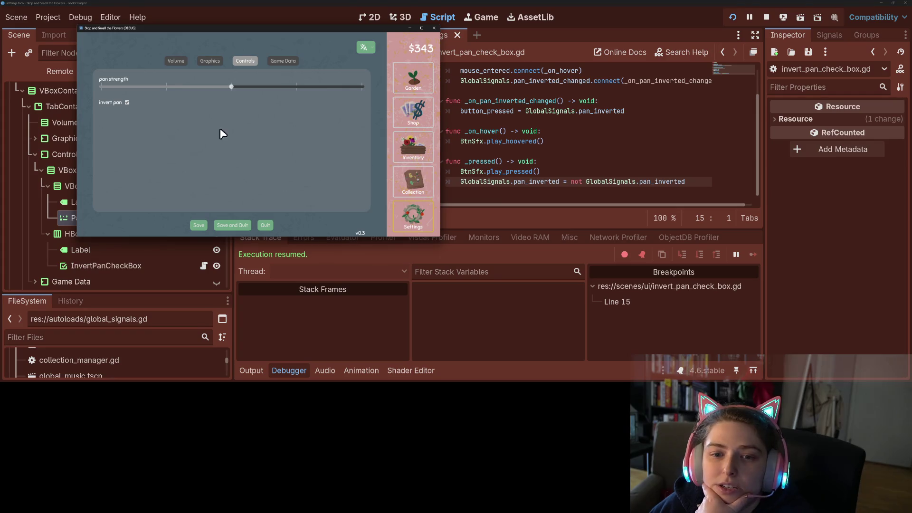
Untick Invert pan, resume from the breakpoint, and test non-inverted panning on the collection board.
left_click(128, 102)
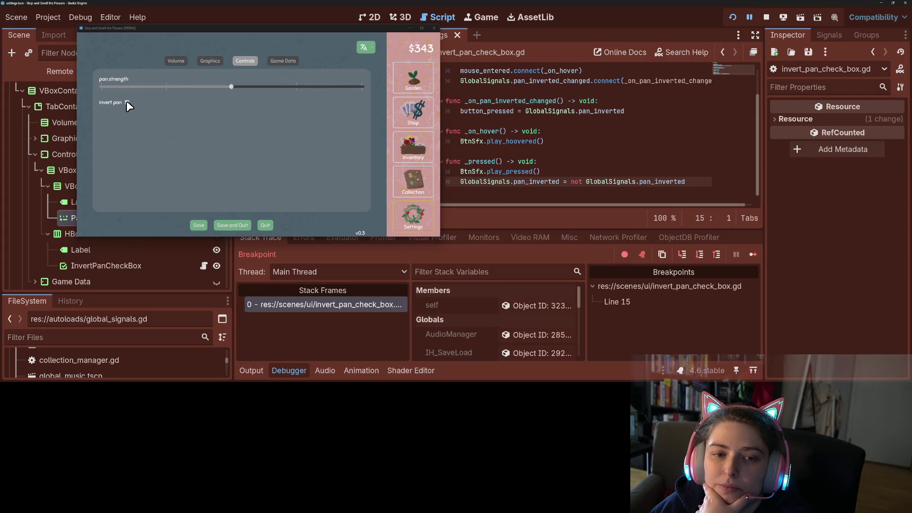
left_click(753, 256)
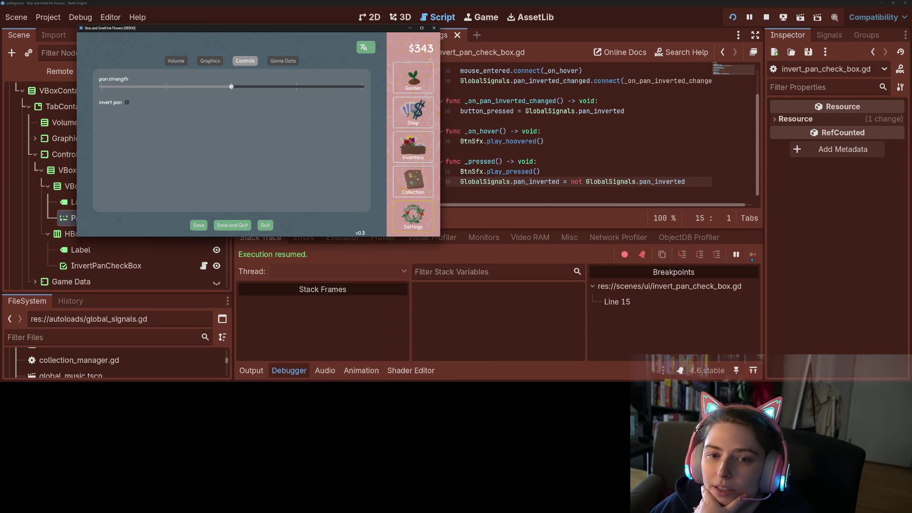
left_click(424, 160)
left_click(413, 182)
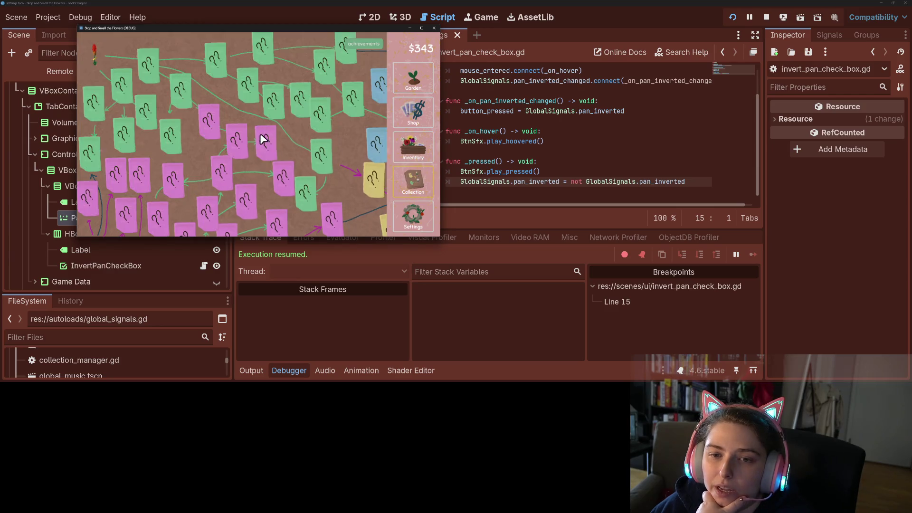
mouse_move(301, 167)
left_mouse_down()
mouse_move(347, 190)
mouse_move(287, 155)
mouse_move(249, 173)
mouse_move(319, 193)
mouse_move(328, 157)
left_mouse_up()
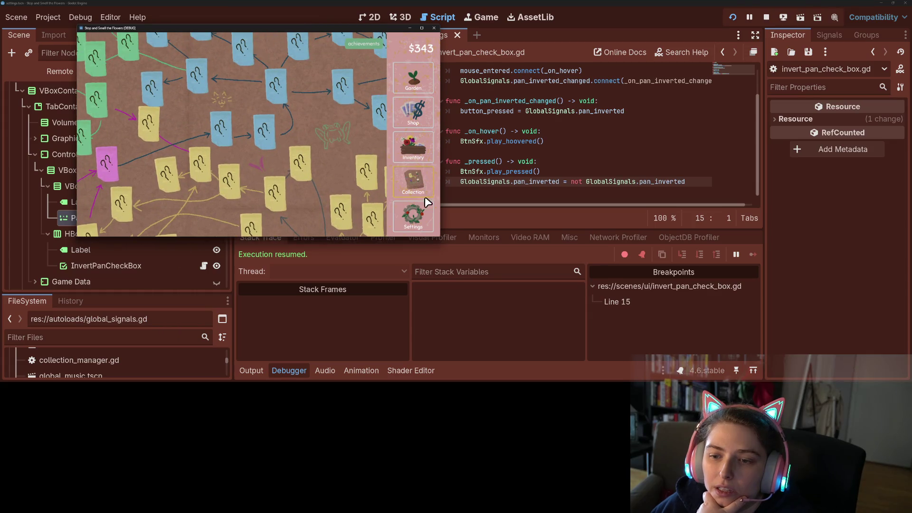
left_click(402, 207)
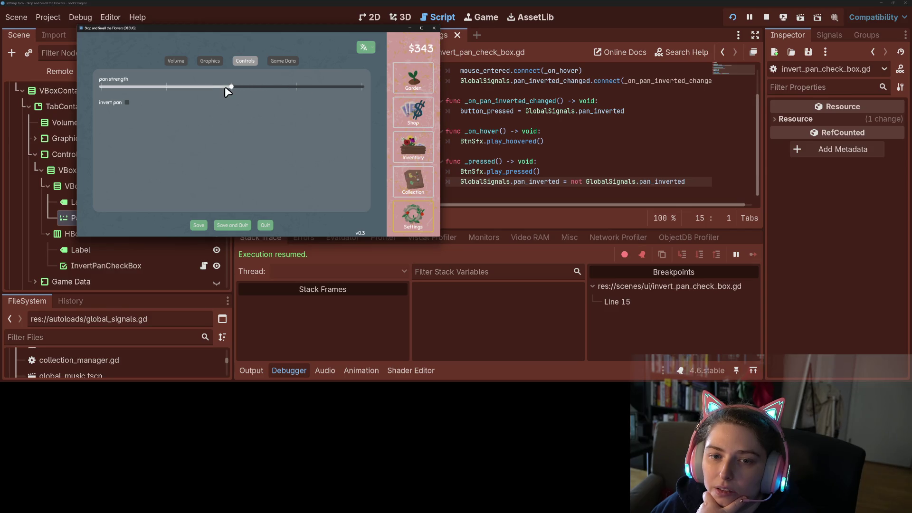
Raise pan strength near maximum, test panning the board, then close the game window.
left_click_drag(249, 88, 331, 87)
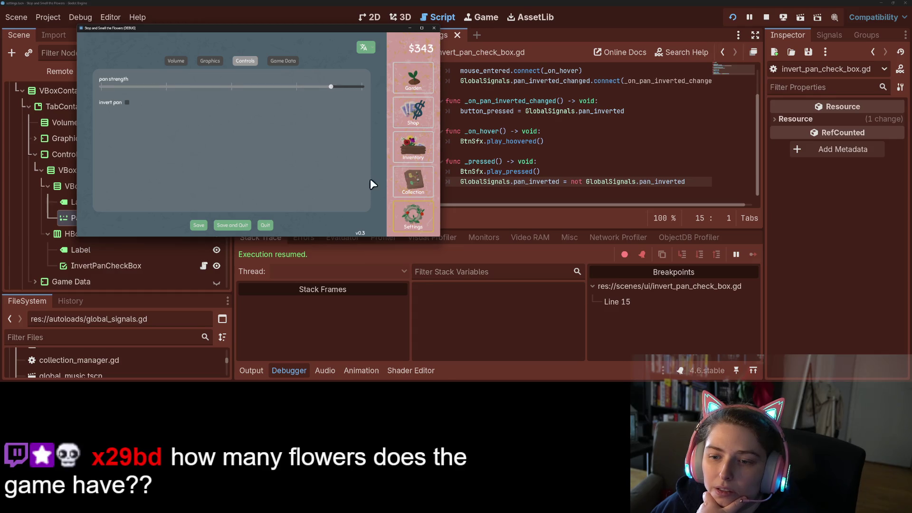
left_click(420, 190)
left_click_drag(297, 145, 308, 172)
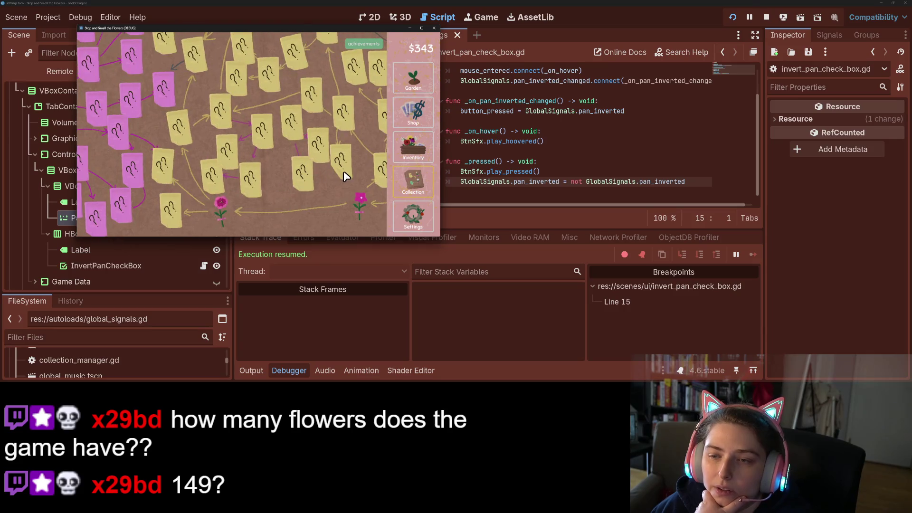
left_click(435, 28)
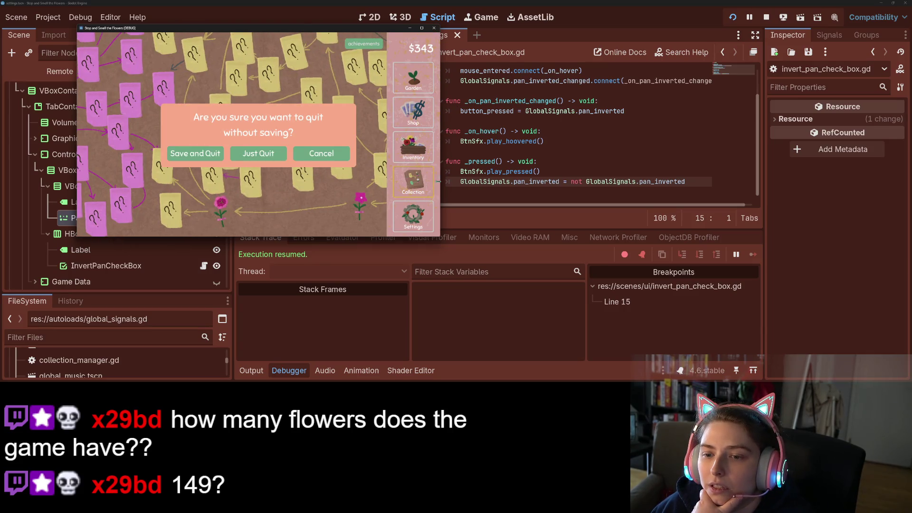
Choose Just Quit, clear the line-15 breakpoint with F9, and collapse the Debugger panel.
left_click(250, 154)
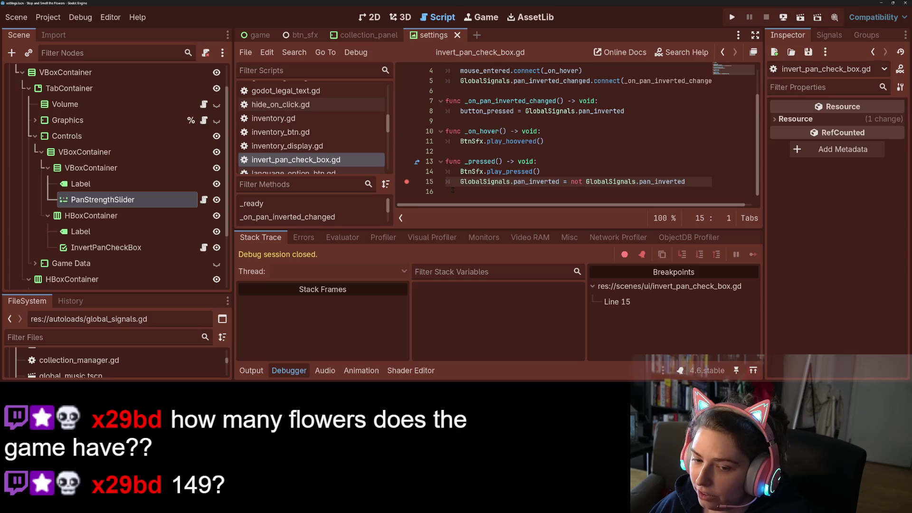
left_click(553, 183)
key("F9")
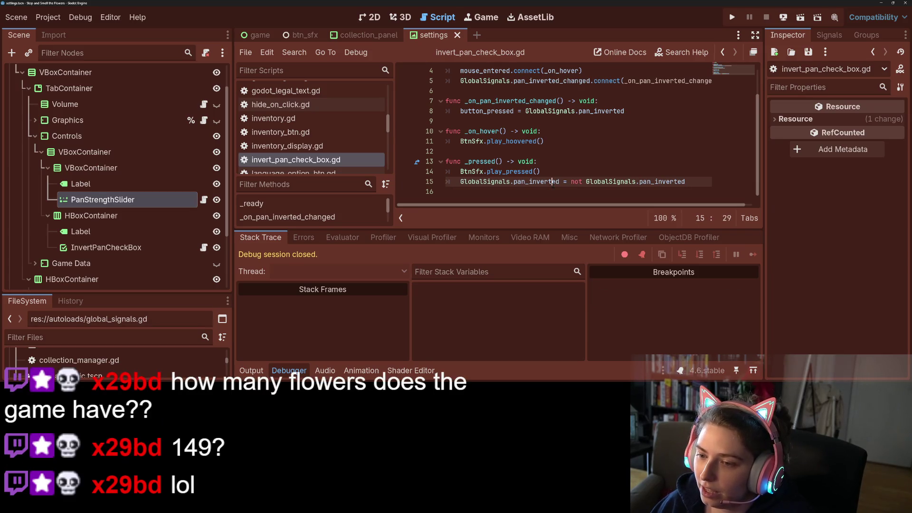
mouse_move(553, 183)
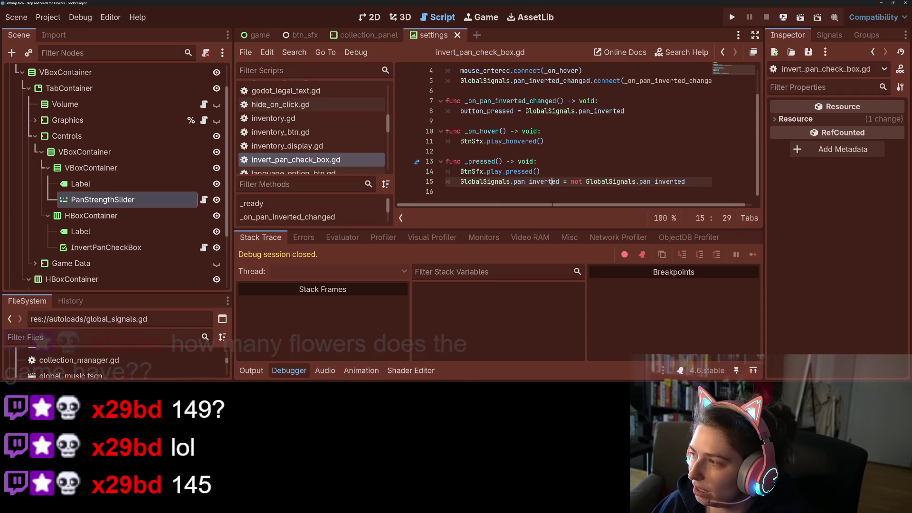
left_click(284, 372)
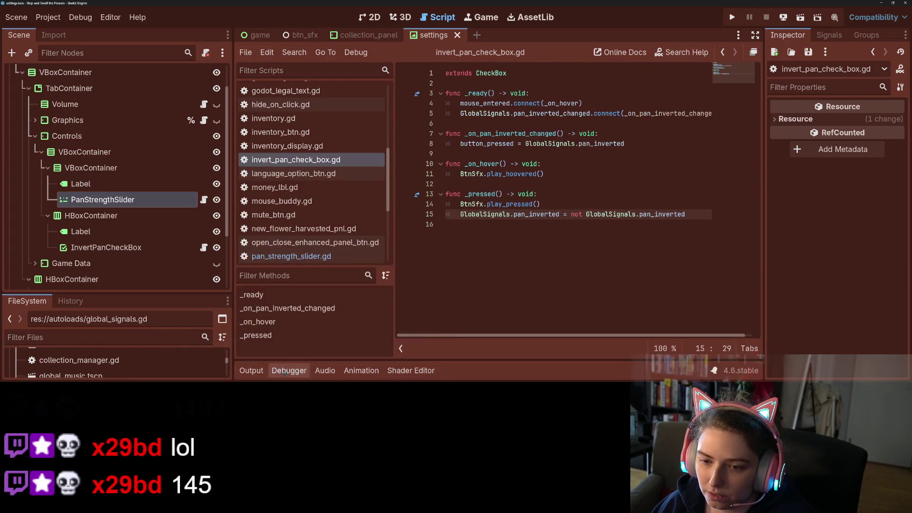
left_click(541, 260)
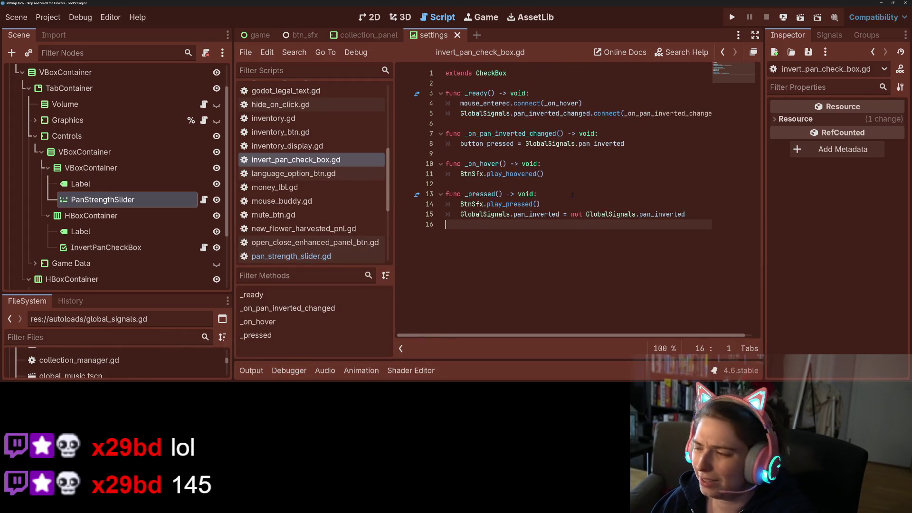
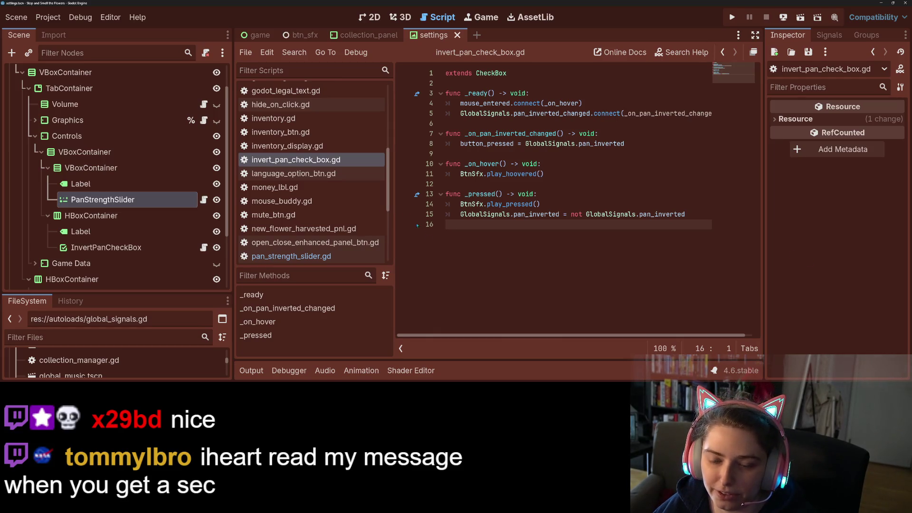
Dismiss the GlobalSignals documentation popup and widen the code editor.
scroll(314, 171, "up", 1)
scroll(118, 190, "up", 2)
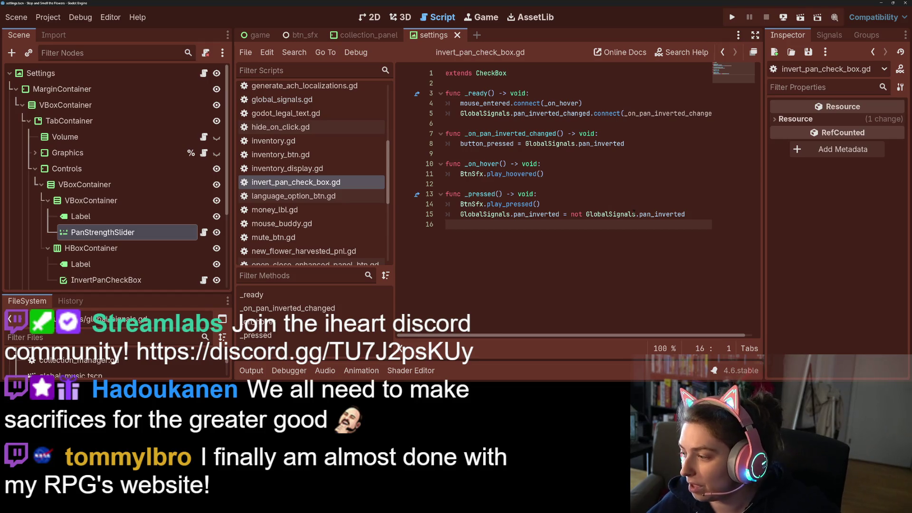
mouse_move(586, 200)
left_click(524, 122)
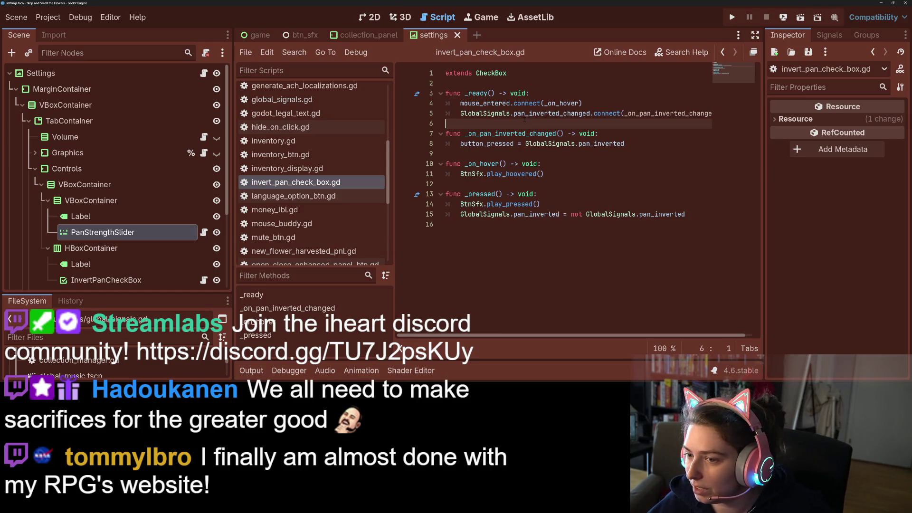
left_click(551, 164)
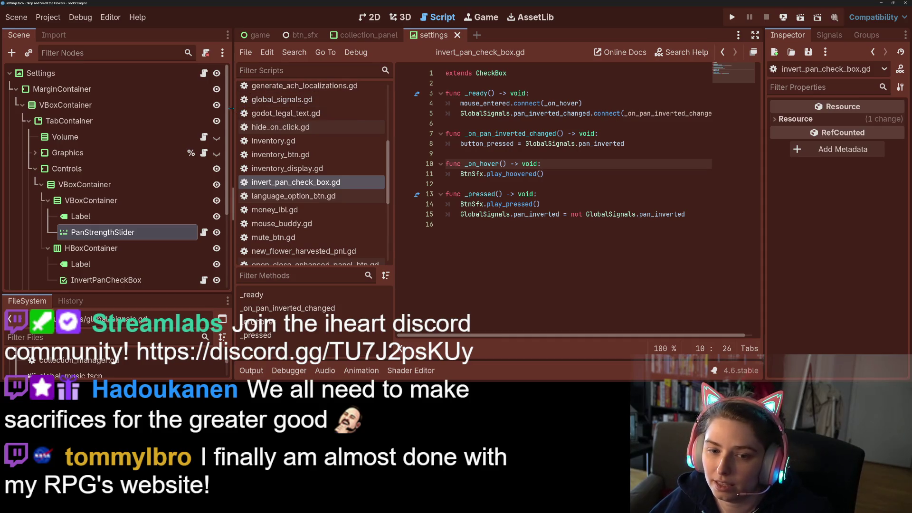
left_click_drag(232, 109, 199, 109)
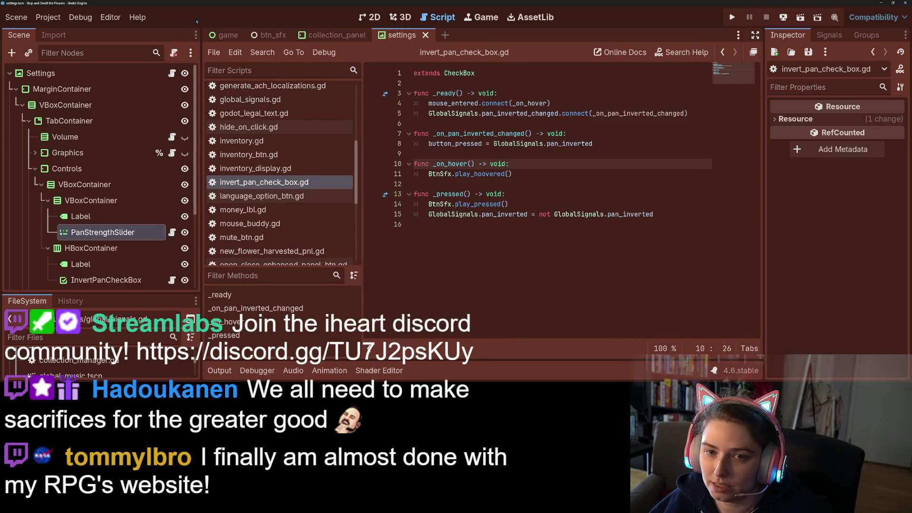
Switch to the game scene, collapse the Game node, and show the Output log's null-node error.
left_click(226, 35)
scroll(116, 163, "up", 5)
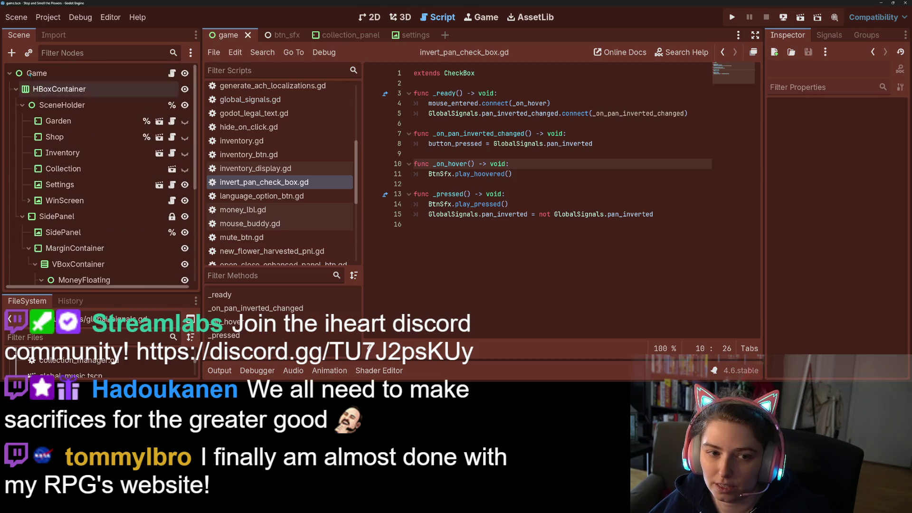
left_click(9, 74)
left_click(10, 74)
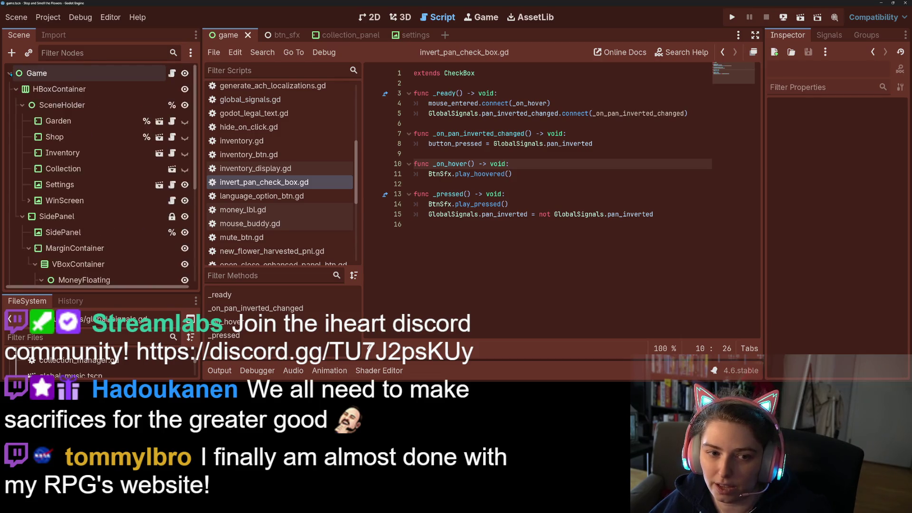
left_click(10, 74)
left_click_drag(157, 295, 157, 137)
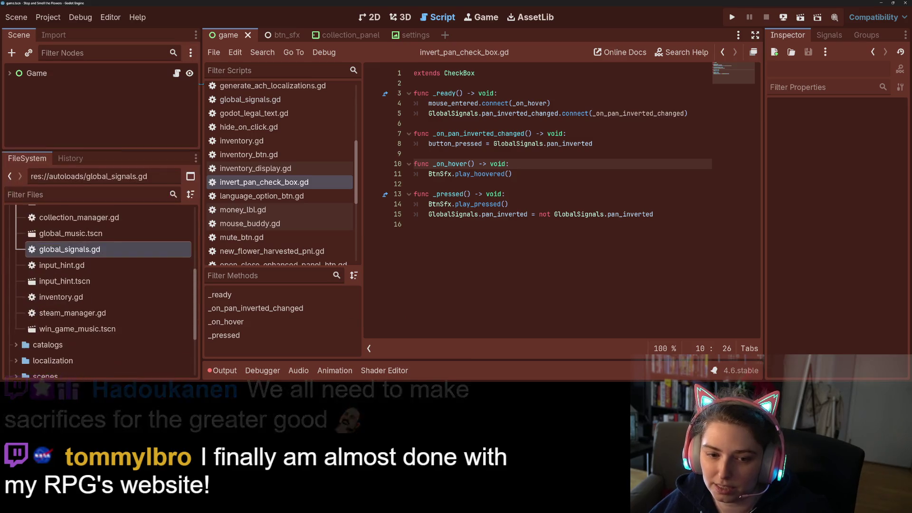
left_click(224, 372)
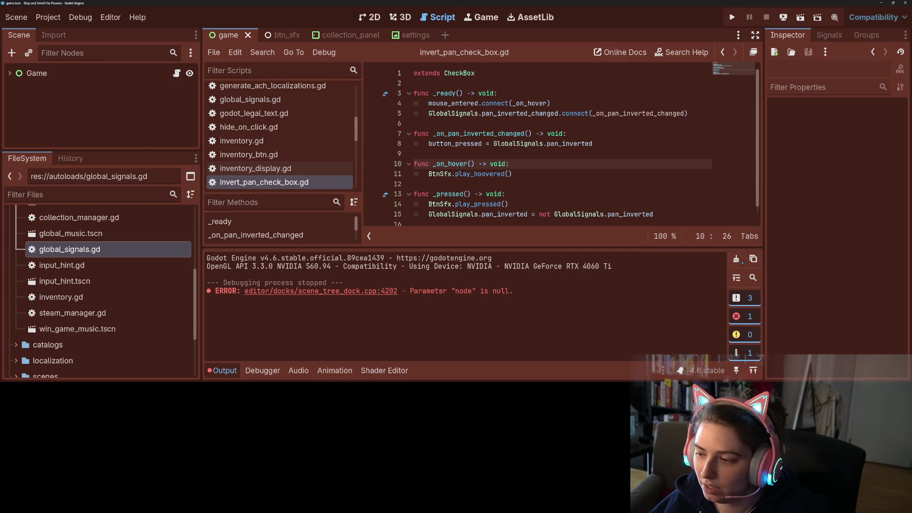
Clear the Output log, return to the settings scene, and select the pan strength Label.
left_click(737, 258)
left_click(417, 42)
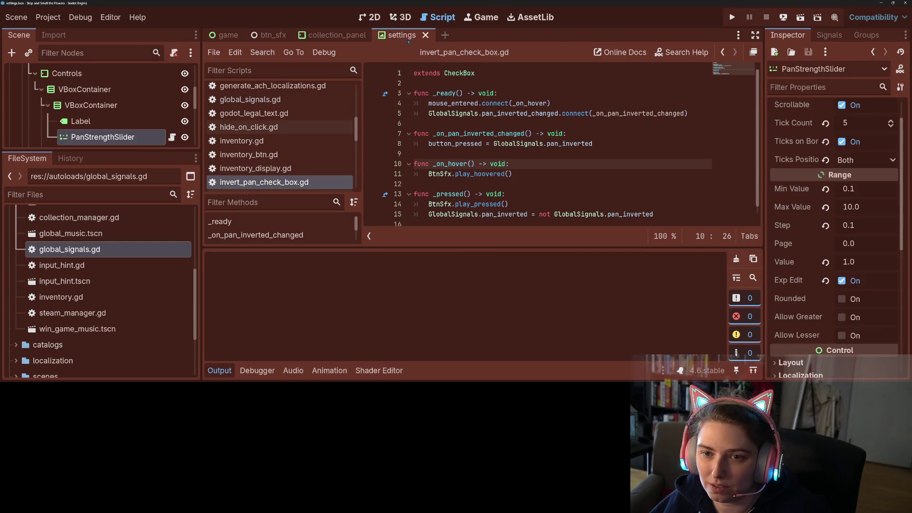
scroll(111, 97, "down", 1)
left_click(111, 97)
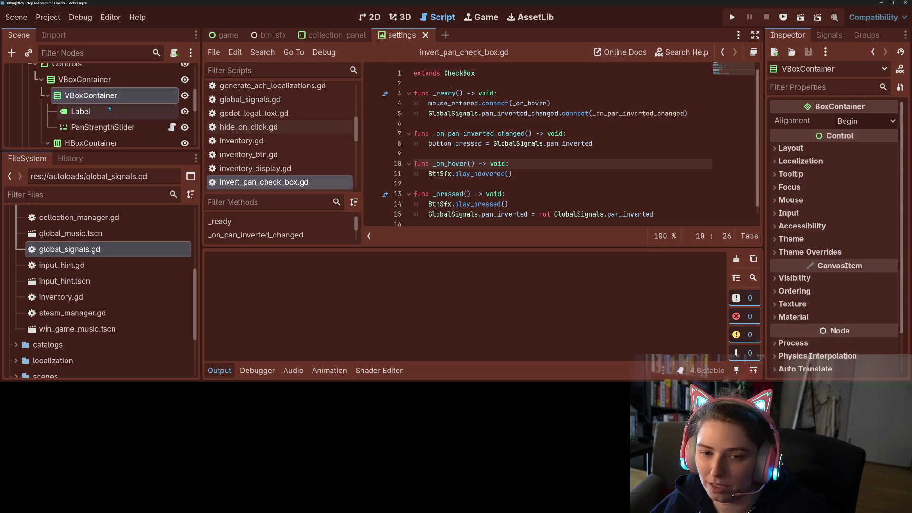
left_click(81, 112)
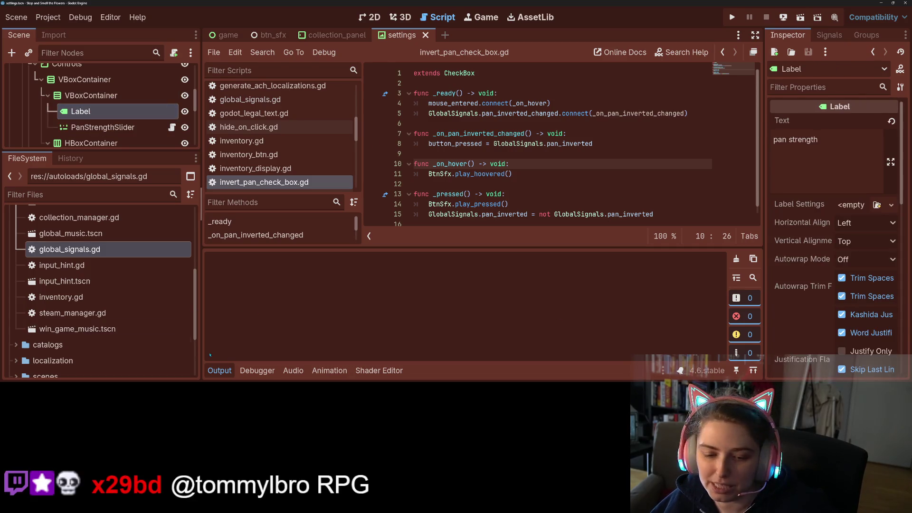
Hide the Output panel and open game.gd from the Scripts list.
key("ctrl+j")
left_click(512, 259)
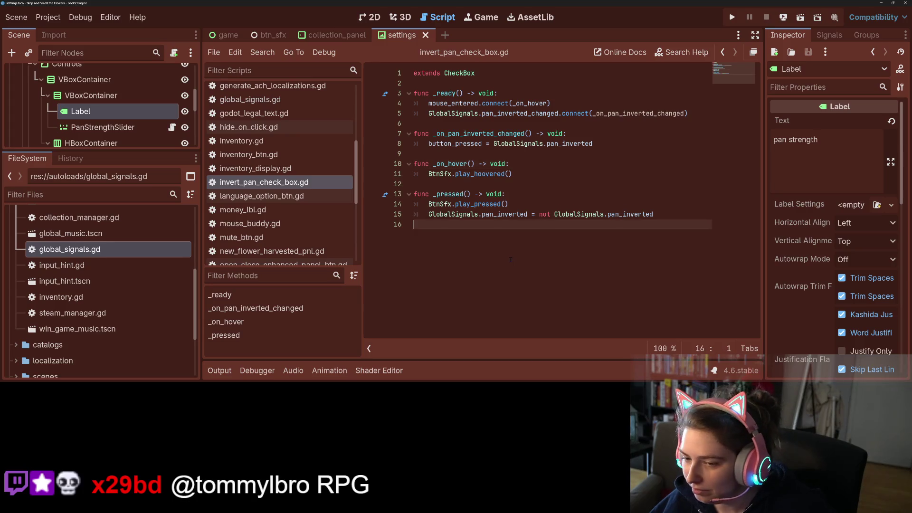
left_click(490, 215)
scroll(280, 171, "up", 5)
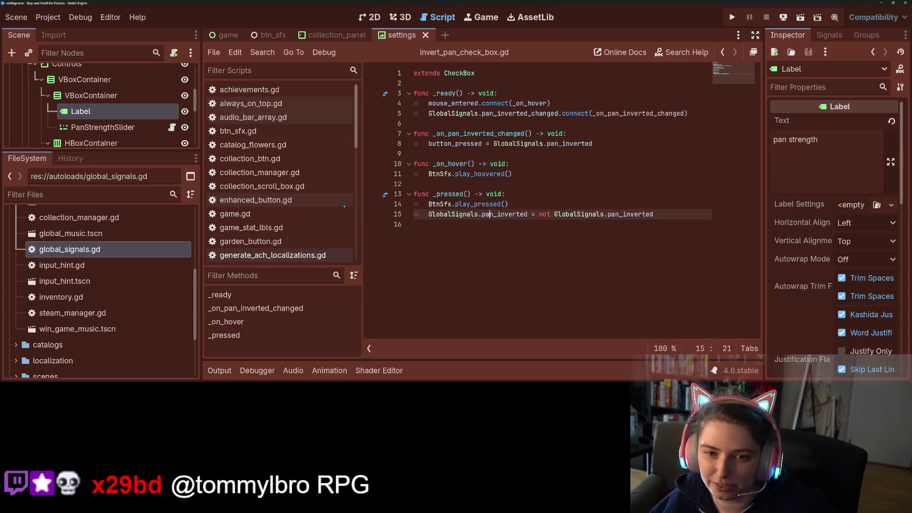
scroll(119, 101, "up", 2)
scroll(119, 101, "up", 2)
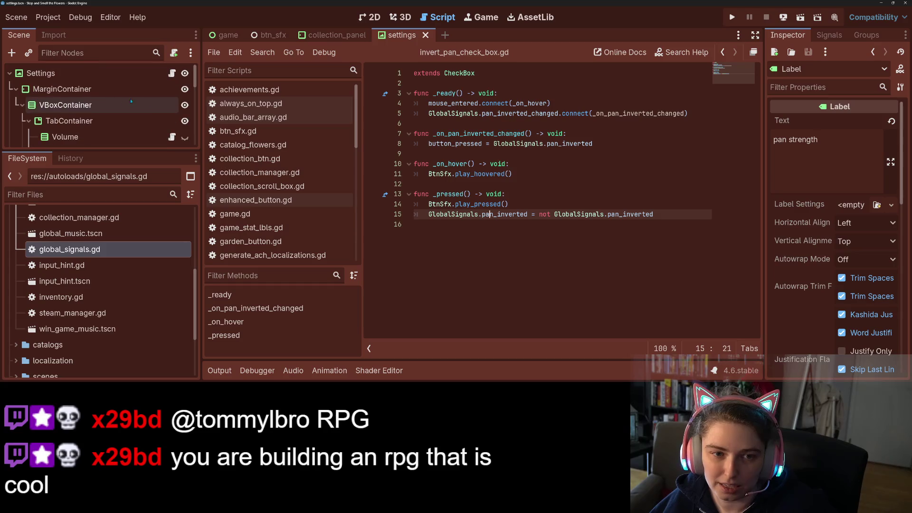
scroll(249, 123, "down", 5)
scroll(249, 123, "up", 2)
left_click(249, 123)
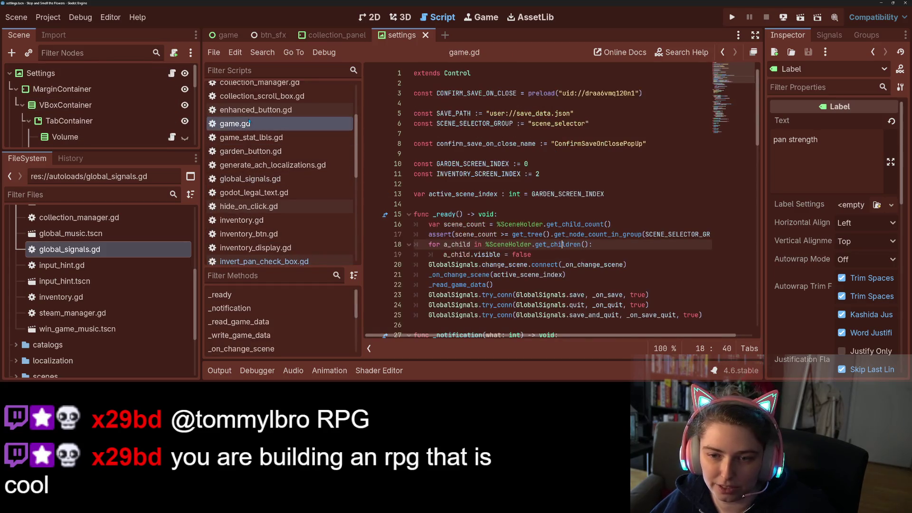
Close the get_child_count popup and scroll through game.gd's save code.
key("Up")
key("Up")
mouse_move(561, 224)
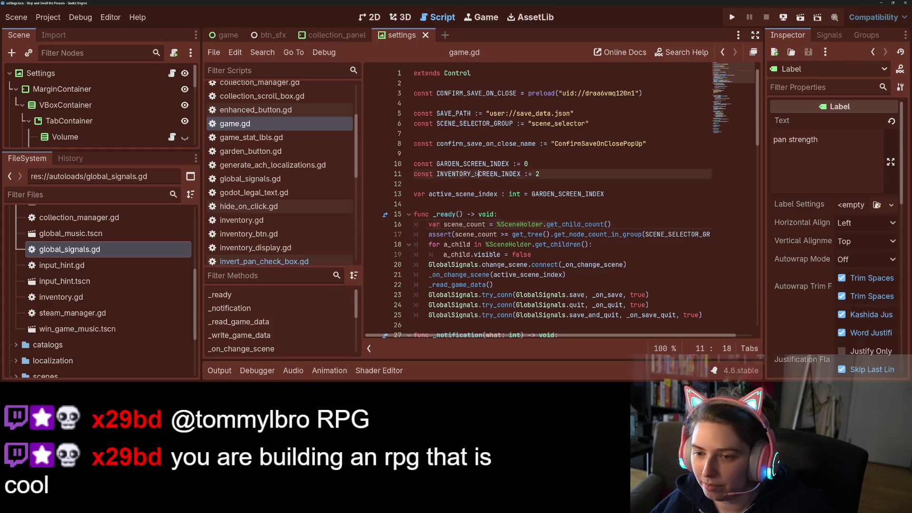
left_click(498, 174)
scroll(483, 187, "down", 9)
scroll(483, 188, "down", 3)
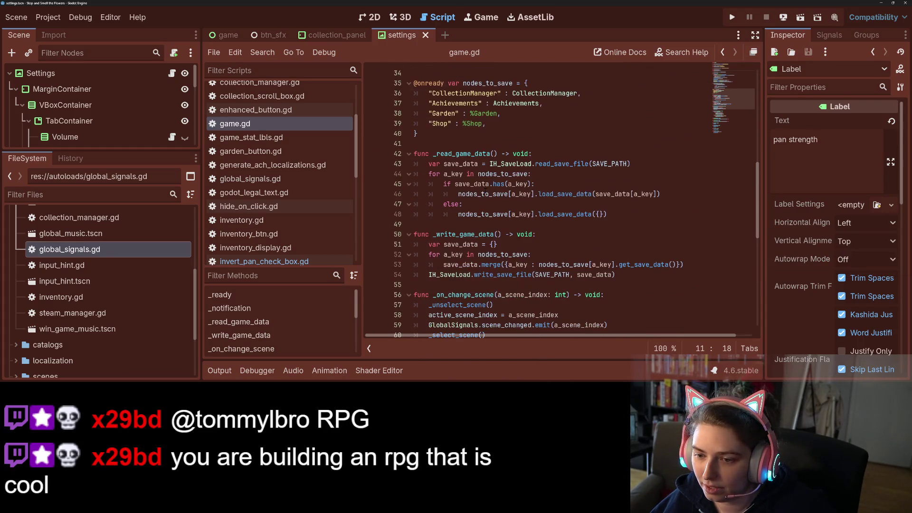
scroll(483, 188, "down", 5)
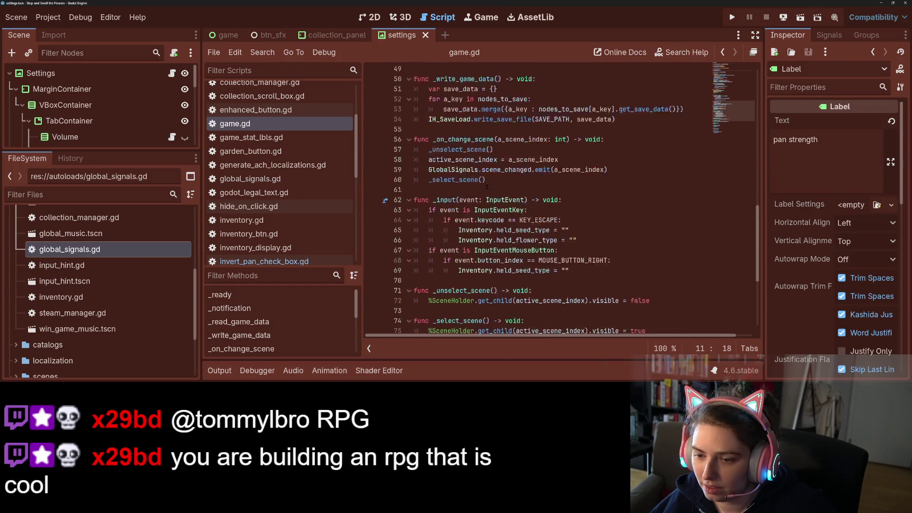
scroll(483, 188, "down", 3)
scroll(483, 188, "up", 6)
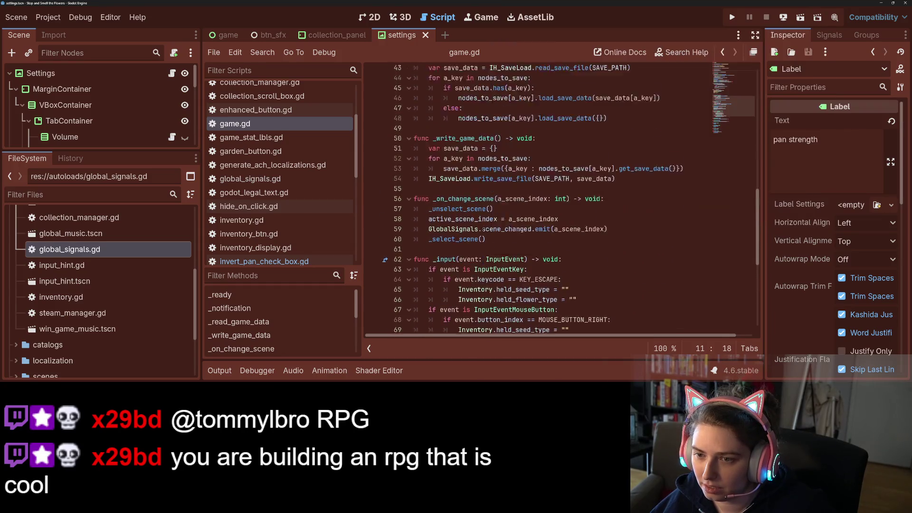
scroll(281, 224, "down", 2)
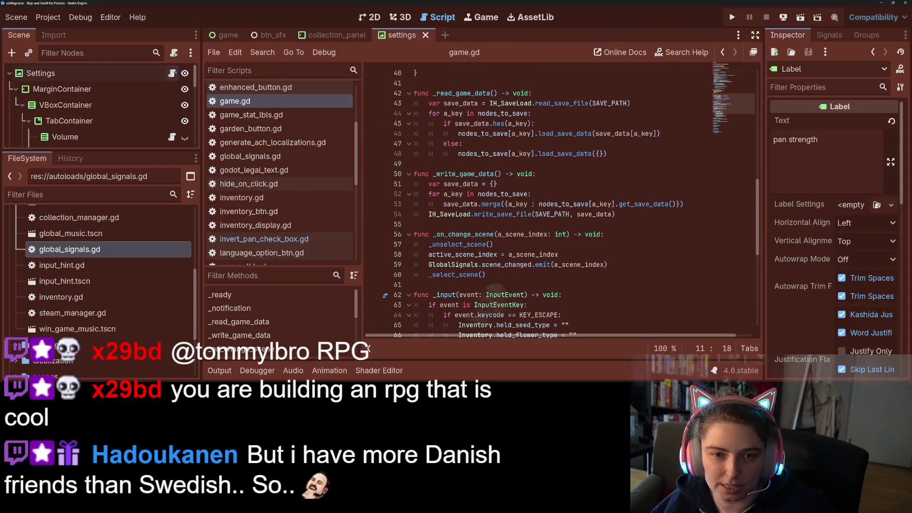
Open settings.gd and move to the AudioManager save line in write_game_settings.
left_click(171, 73)
left_click(533, 184)
scroll(570, 228, "down", 3)
scroll(569, 227, "down", 1)
left_click(516, 214)
key("Down")
key("Down")
After the LanguageOption save, add save_data.merge storing "PanInvert" : GlobalSignals.pan_inverted.
key("End")
scroll(574, 299, "down", 3)
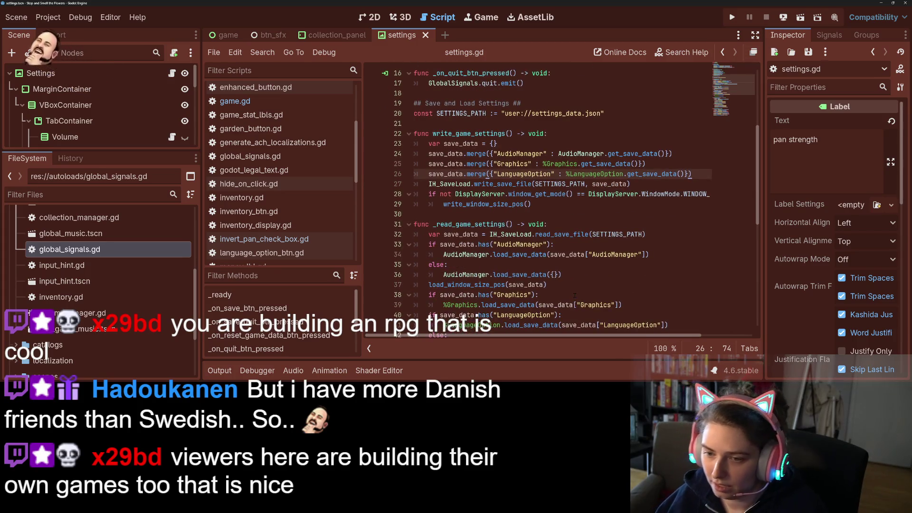
key("Return")
type("save")
key("Return")
type(".merge({\"Inver")
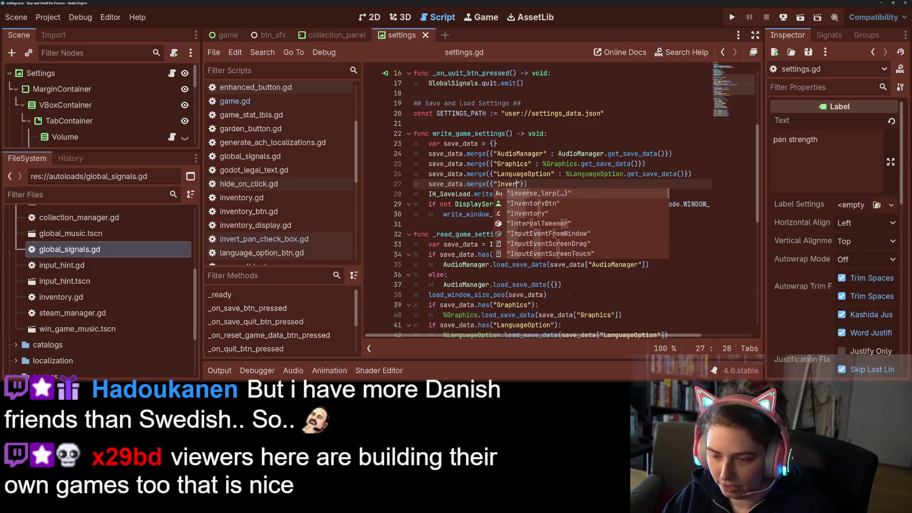
type("t")
key("BackSpace")
key("BackSpace")
key("BackSpace")
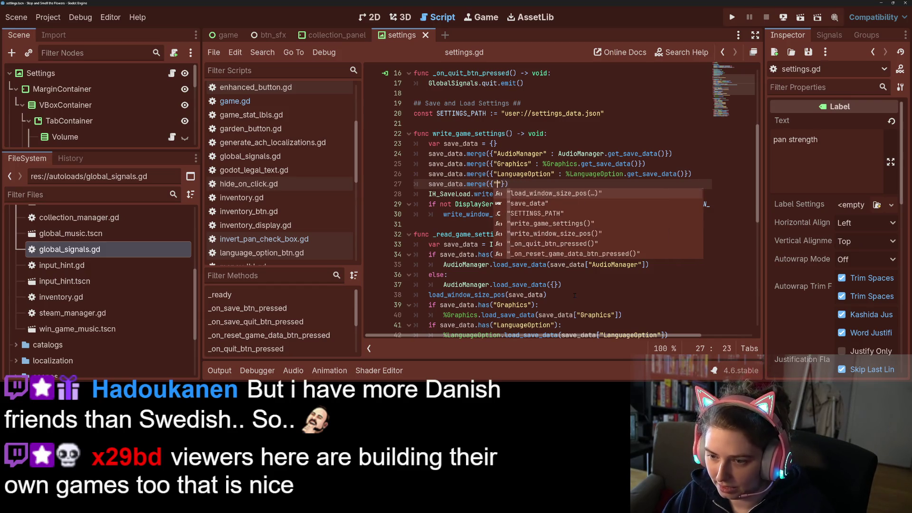
type("PanInvert\"")
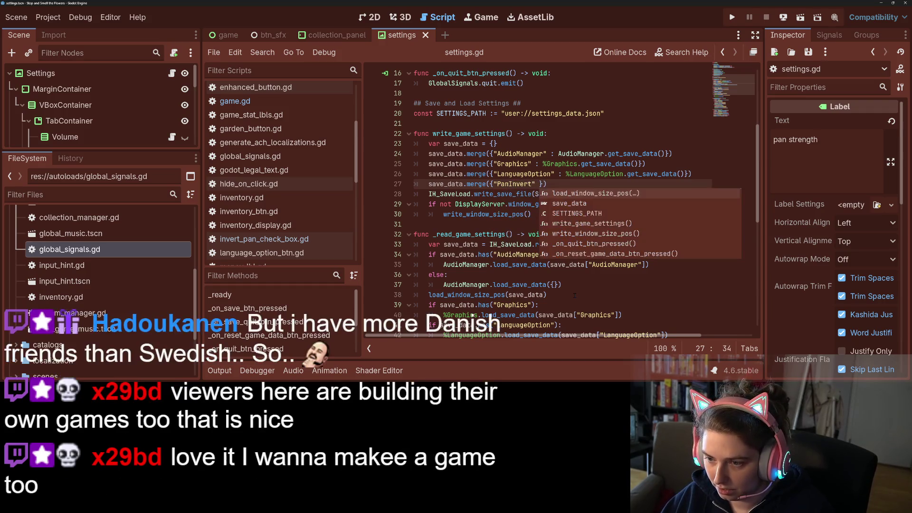
type(" : Glo")
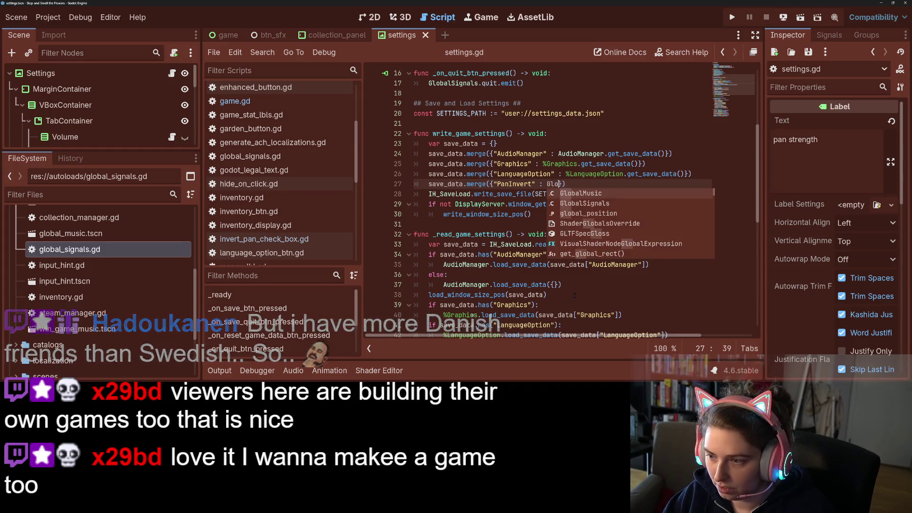
key("Return")
type(".pan_inverted")
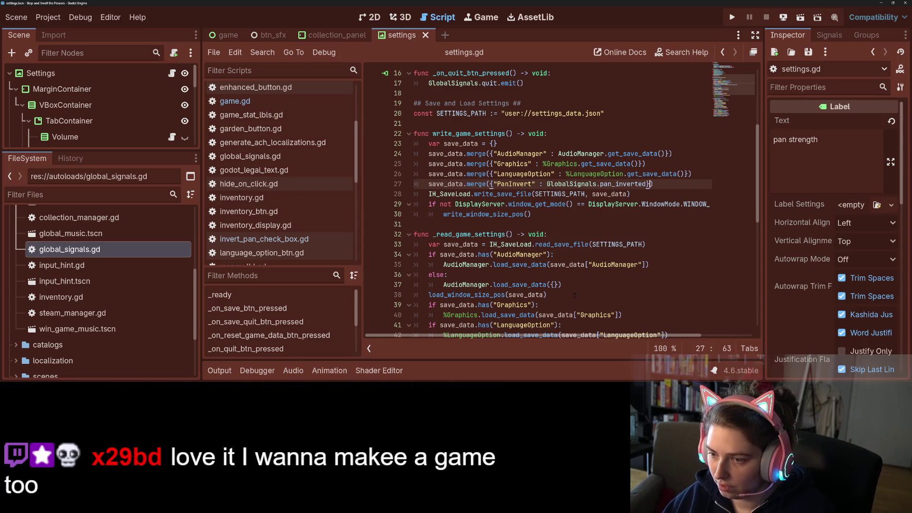
Duplicate that line as "PanStrength" : GlobalSignals.pan_strength and save settings.gd.
key("ctrl+shift+d")
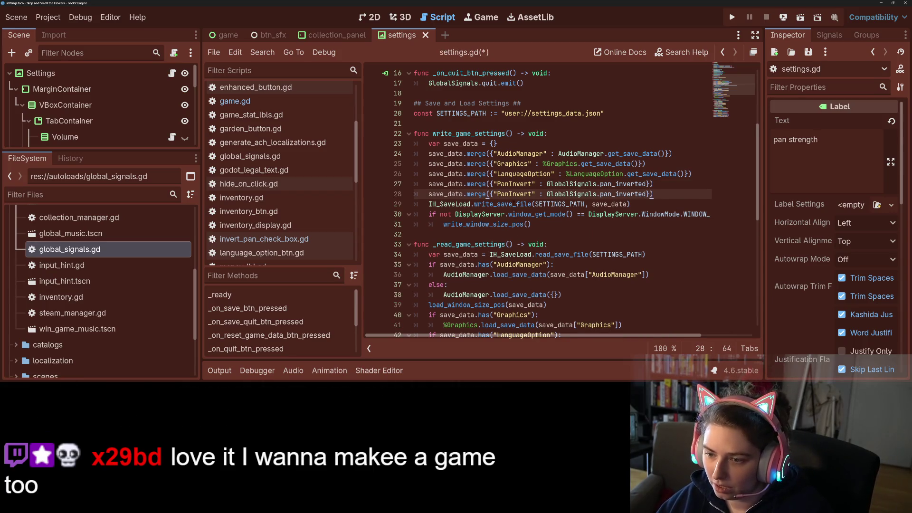
left_click_drag(531, 194, 510, 193)
type("Strength")
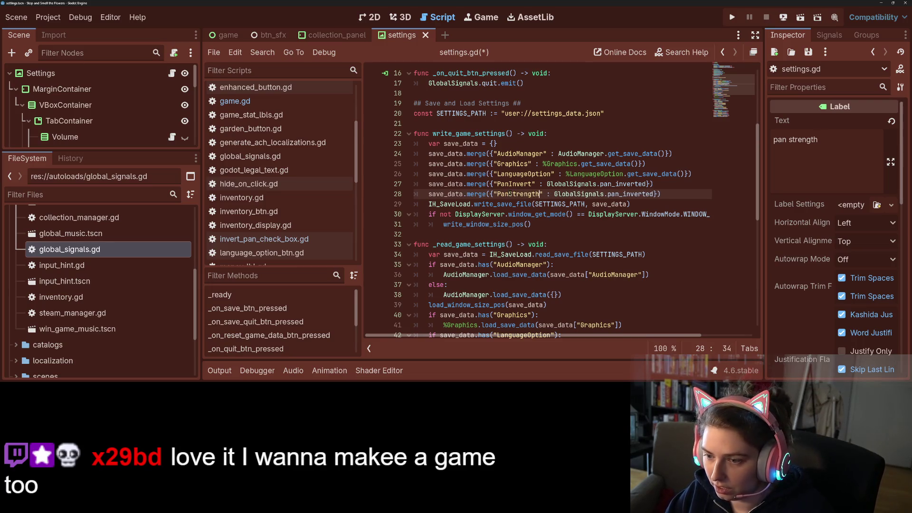
double_click(515, 194)
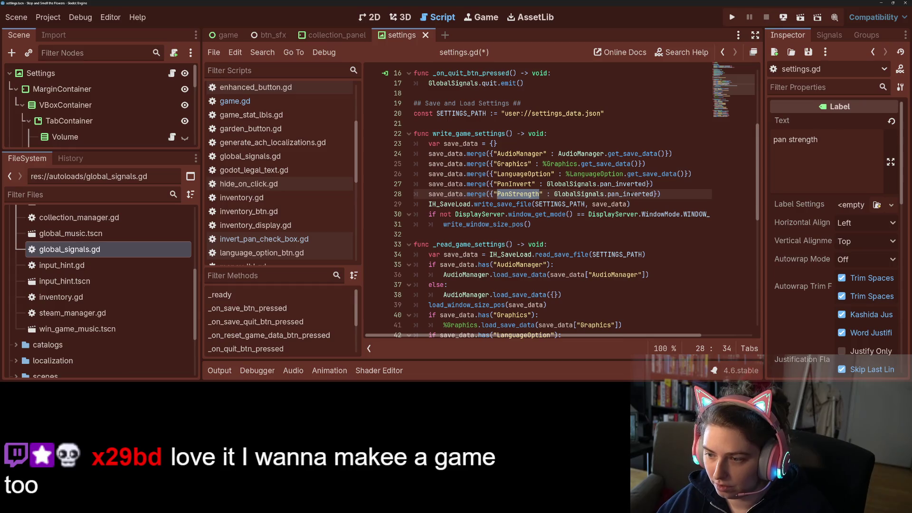
double_click(629, 194)
type("pan_s")
key("Return")
key("ctrl+s")
left_click(627, 214)
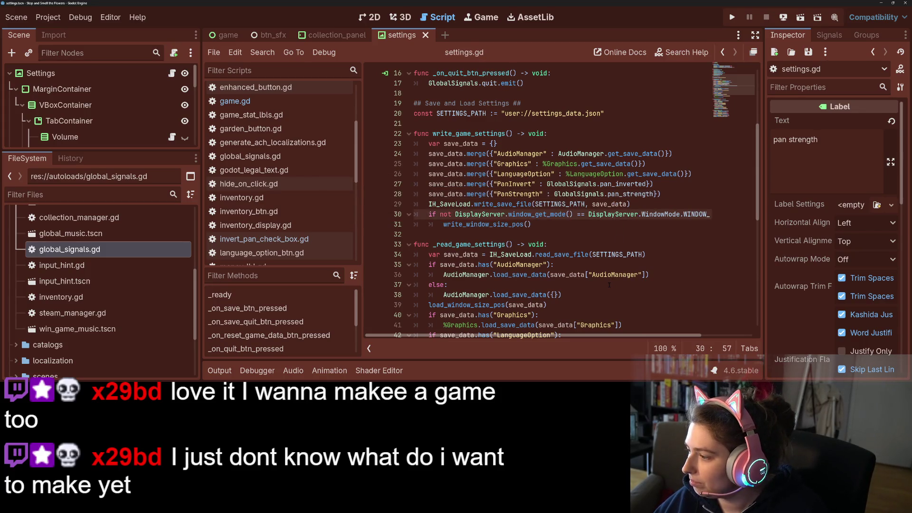
scroll(610, 285, "down", 1)
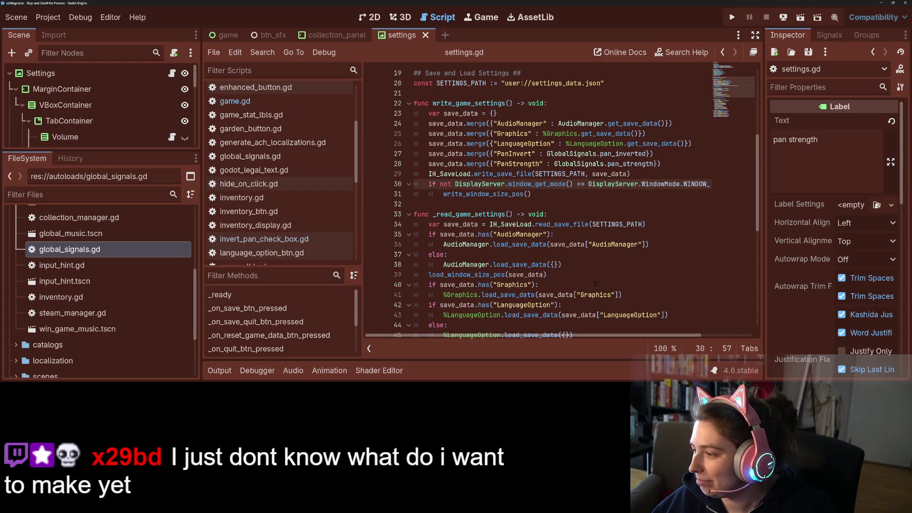
Insert a blank line after the LanguageOption loading block on line 45 of _read_game_settings.
left_click(593, 225)
scroll(553, 254, "down", 2)
left_click(636, 274)
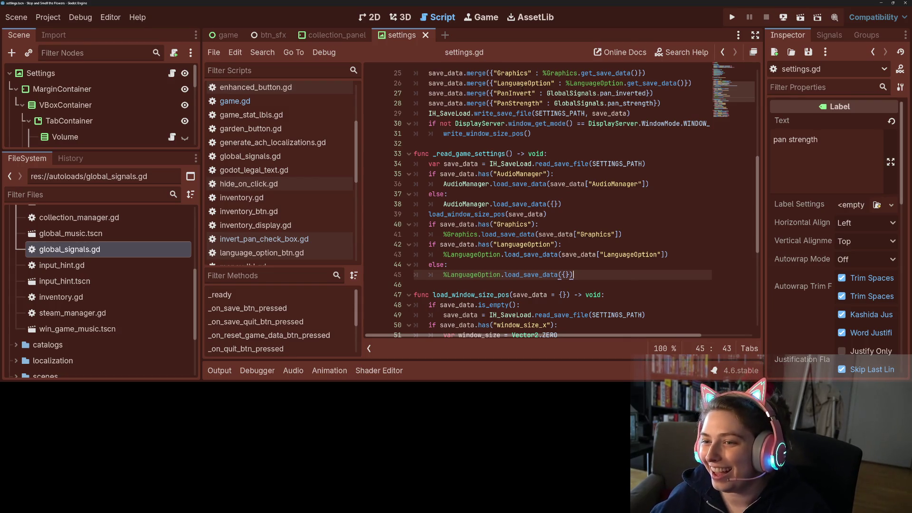
left_click(525, 83)
mouse_move(535, 93)
left_mouse_down()
mouse_move(495, 93)
mouse_move(542, 103)
mouse_move(495, 103)
left_mouse_up()
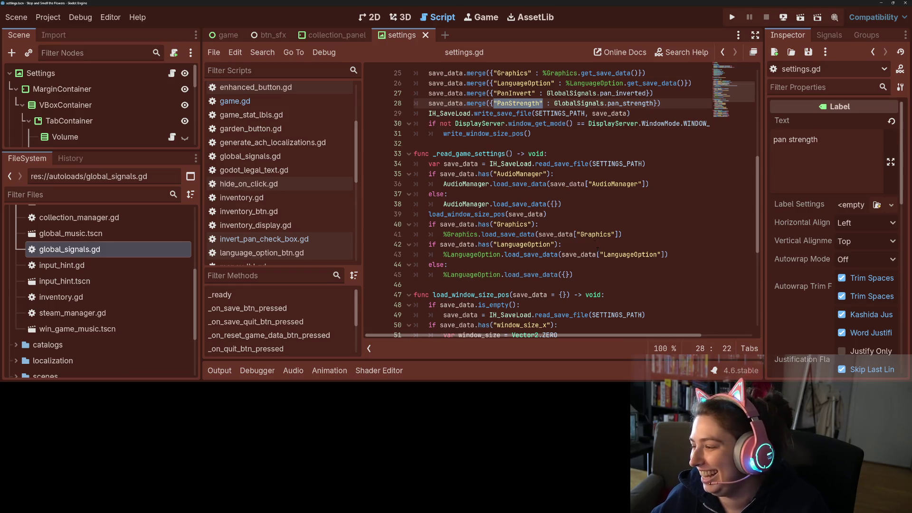
left_click(583, 277)
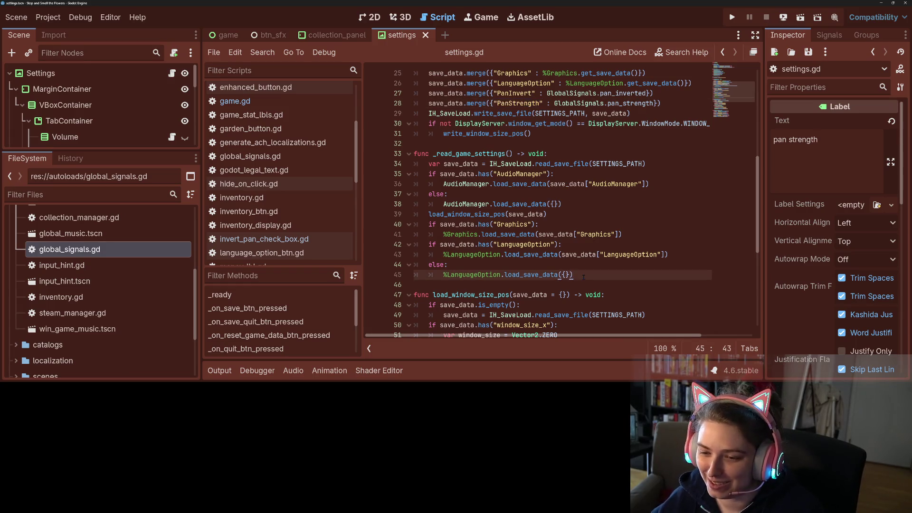
key("Return")
key("BackSpace")
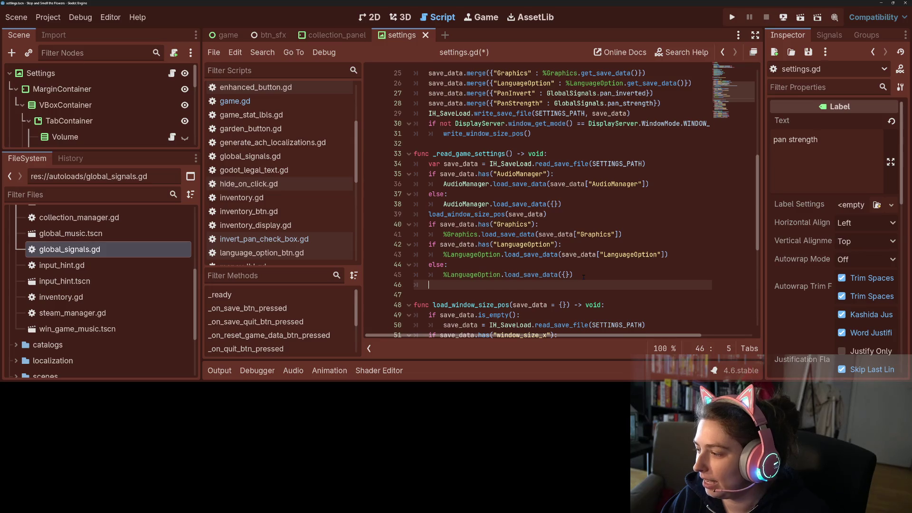
Write if save_data.has("PanStrength"): GlobalSignals.pan_strength = save_data["PanStrength"] and save.
type("if save_data.")
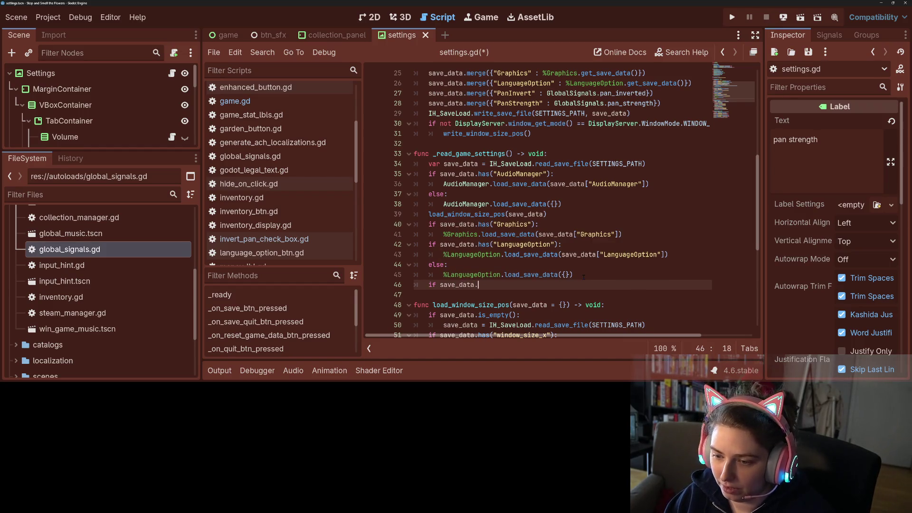
type("has(\"PanStrength\")")
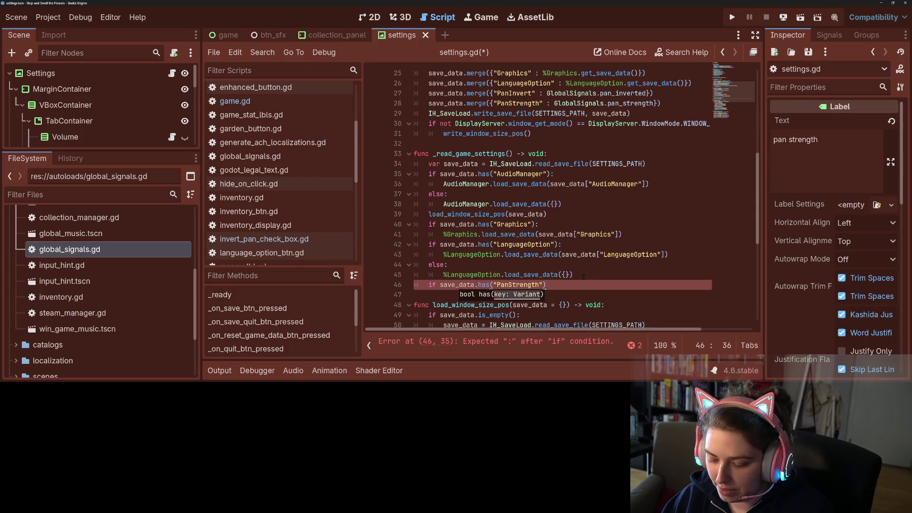
type(":")
key("Return")
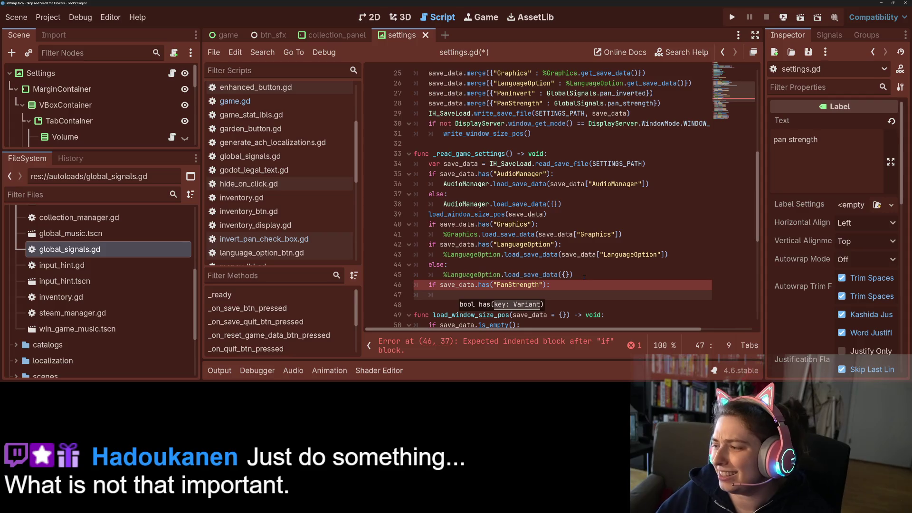
scroll(543, 256, "down", 1)
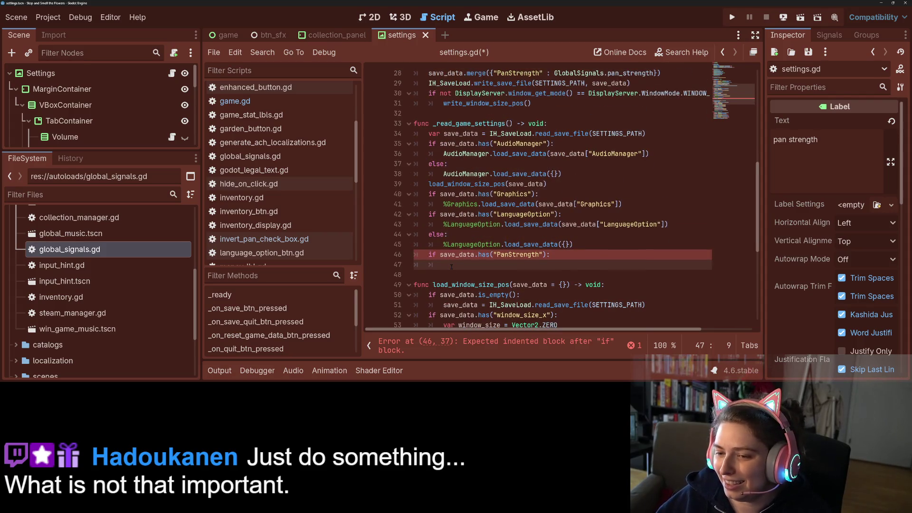
type("Glo")
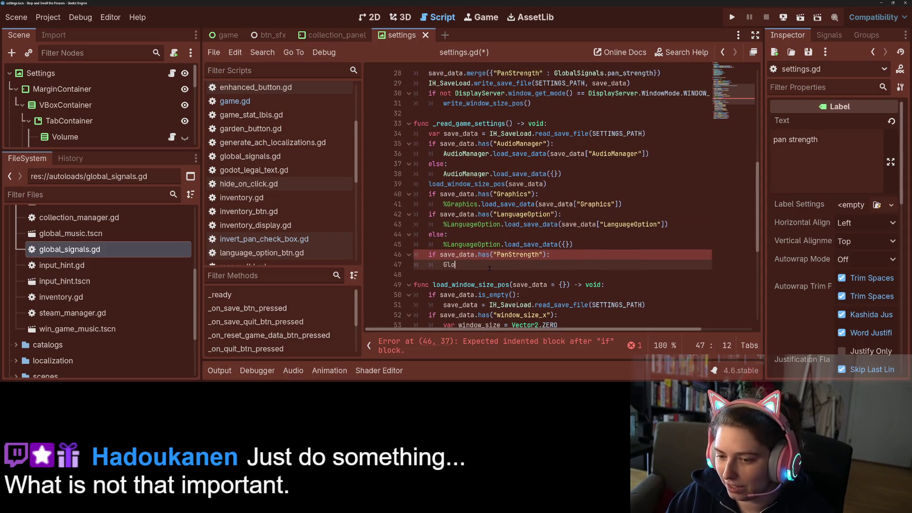
key("Down")
key("Return")
type(".pan")
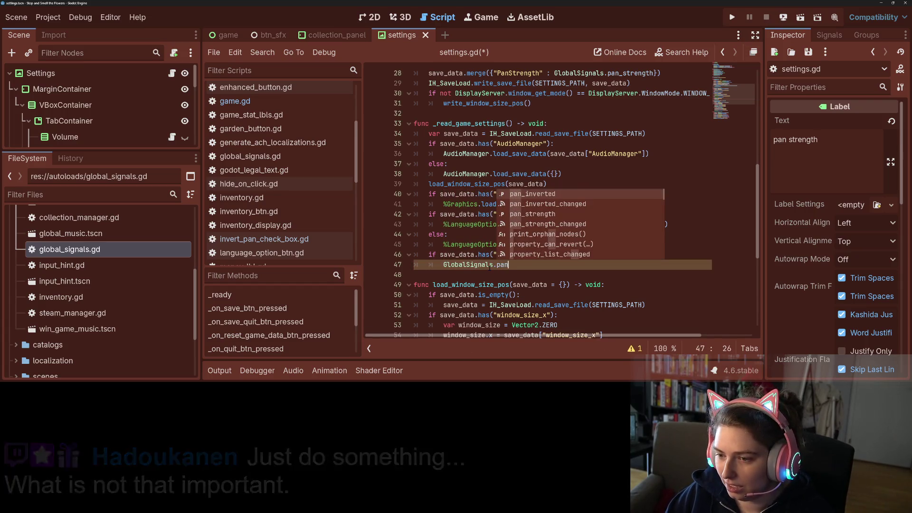
key("Down")
key("Down")
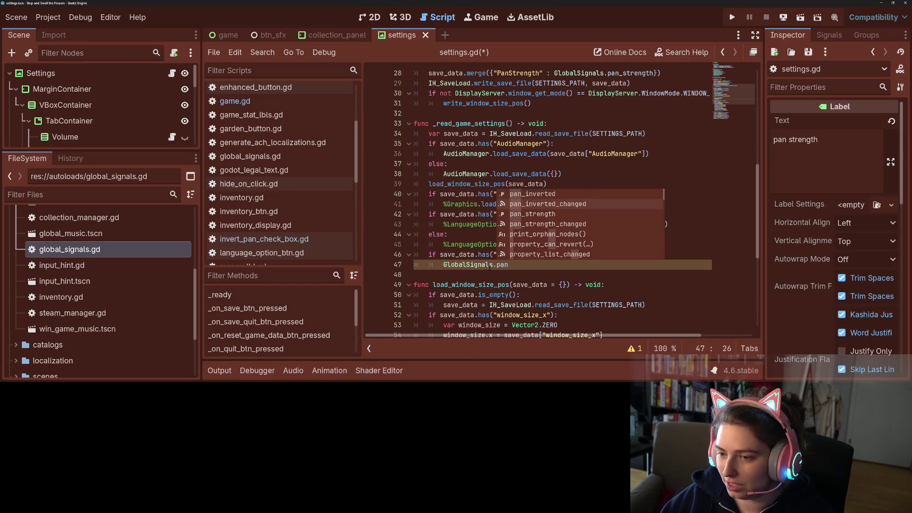
key("Return")
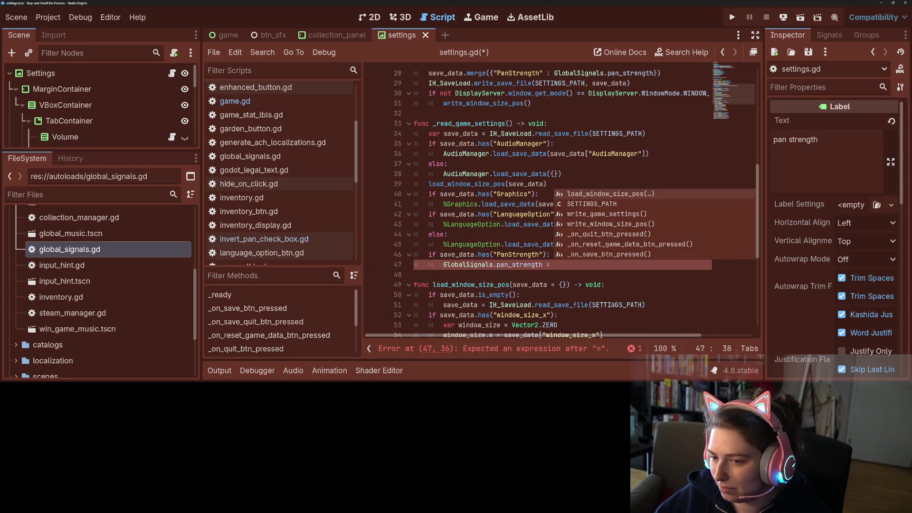
left_click(578, 265)
type("save_data")
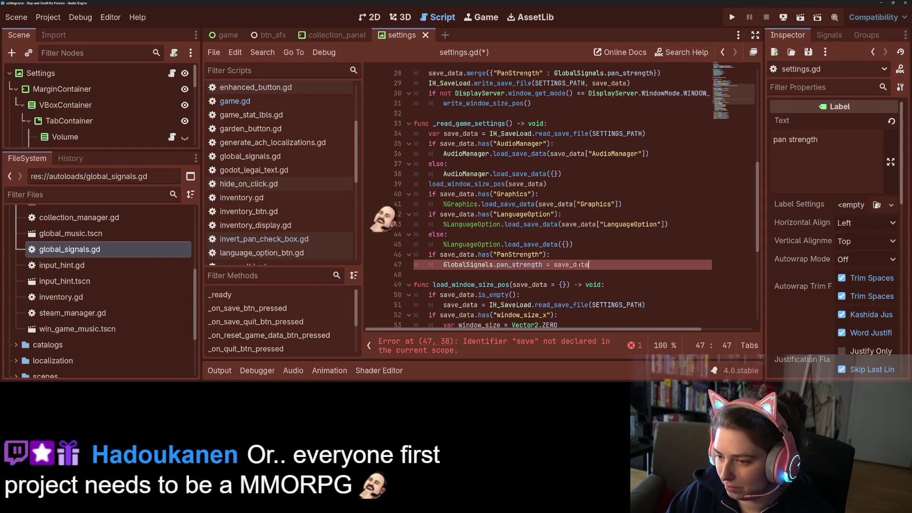
type("[\"PanStrength\"]")
left_click(576, 265)
key("ctrl+s")
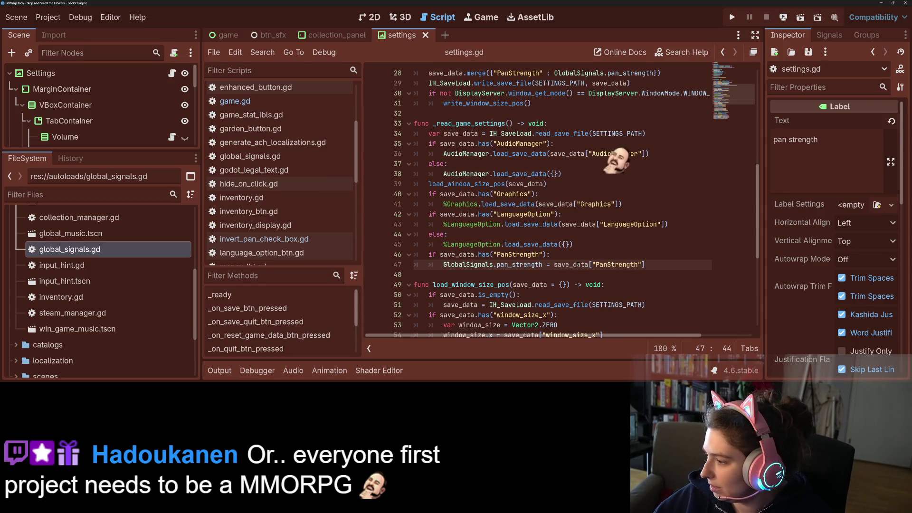
Select and copy the whole PanStrength loading block.
left_click(598, 247)
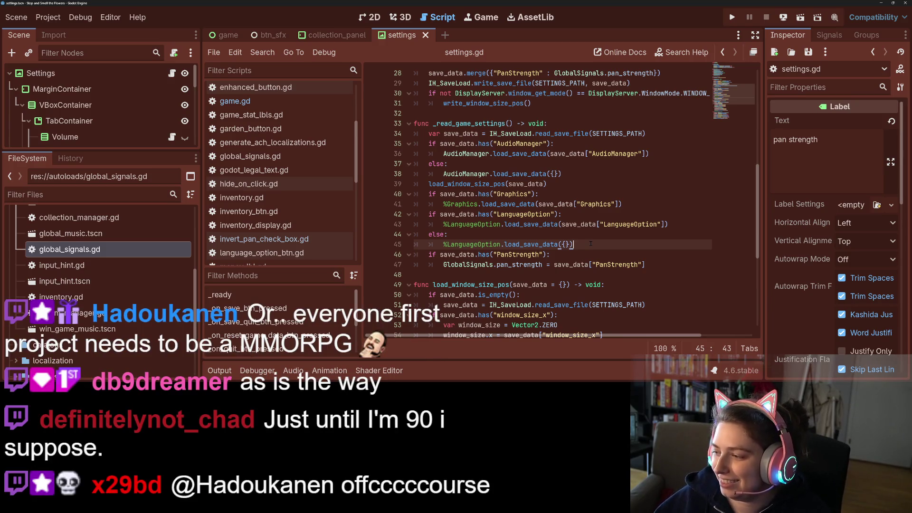
scroll(589, 246, "down", 1)
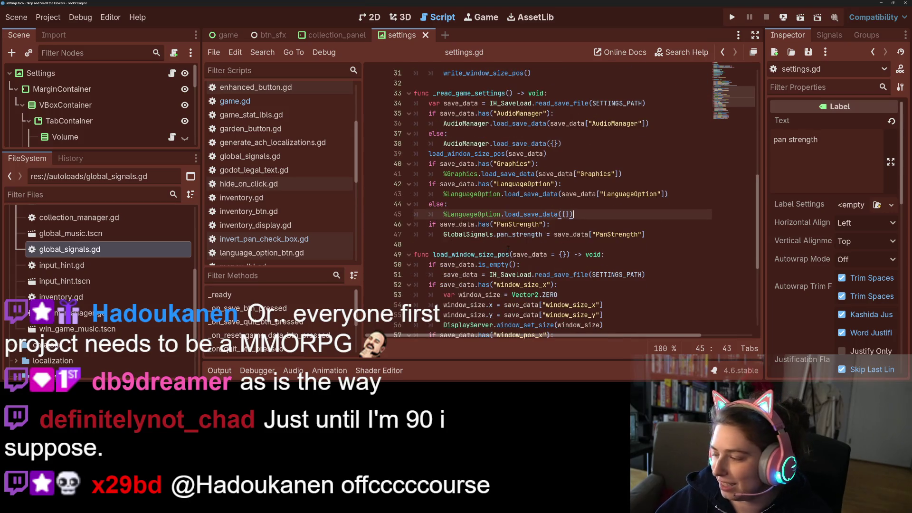
left_click(523, 234)
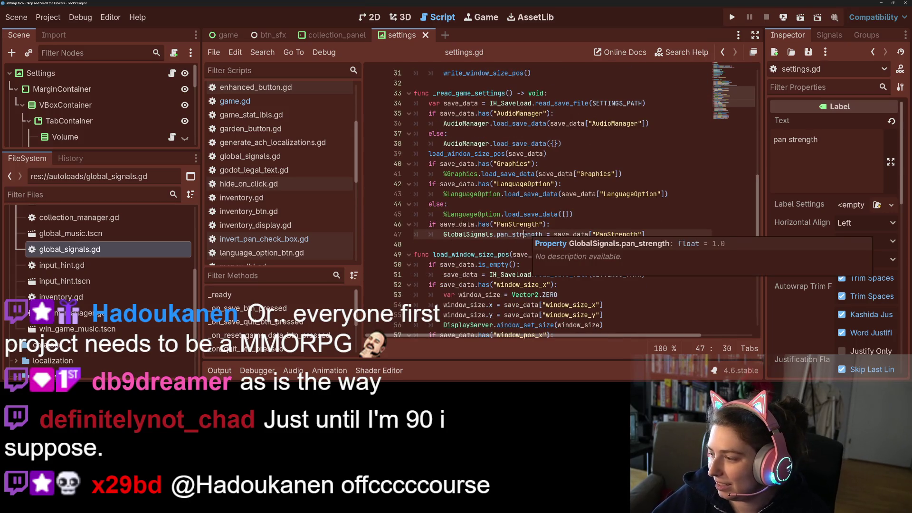
left_click(524, 224)
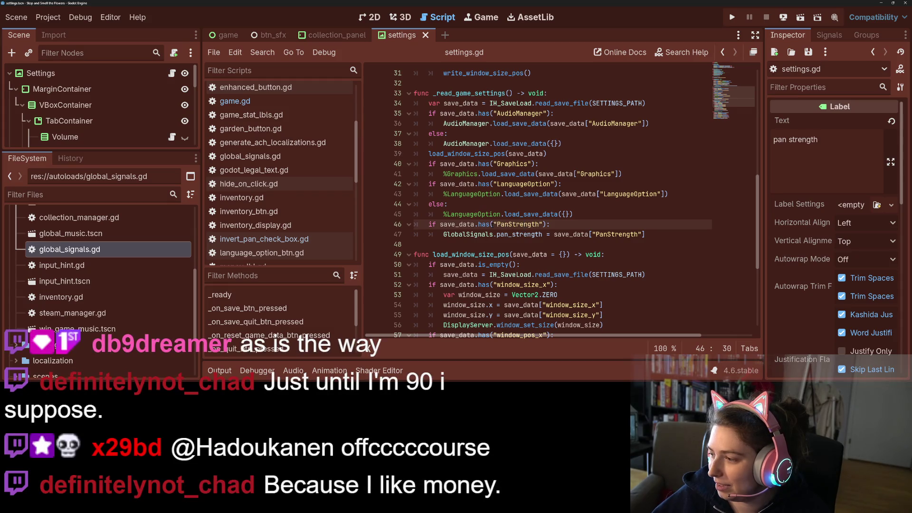
left_click_drag(422, 224, 650, 233)
key("ctrl+c")
left_click(653, 233)
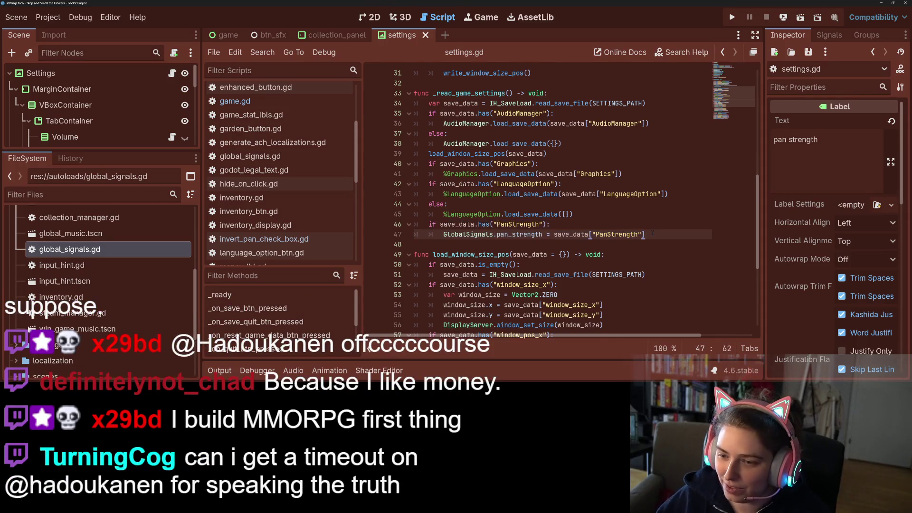
Paste a copy of the block, change it to load "PanInvert" into GlobalSignals.pan_inverted, and save.
key("Return")
key("ctrl+v")
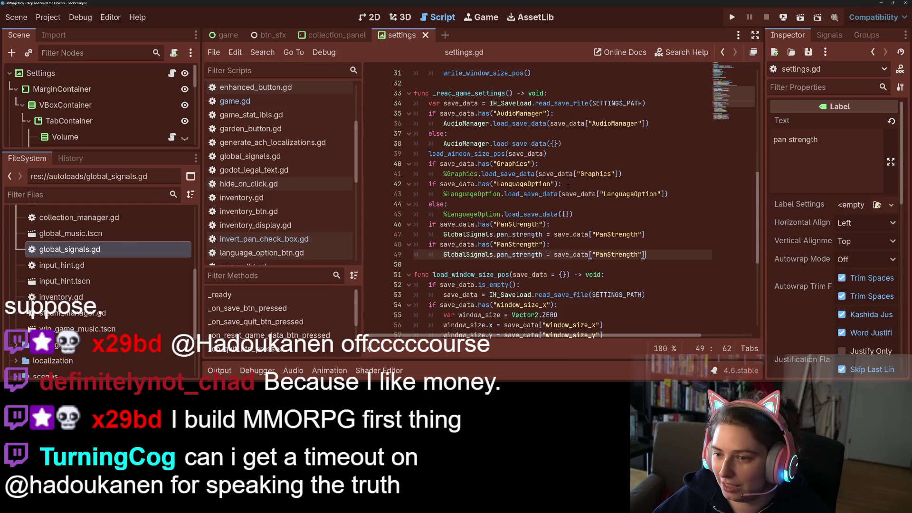
scroll(542, 177, "up", 3)
double_click(514, 123)
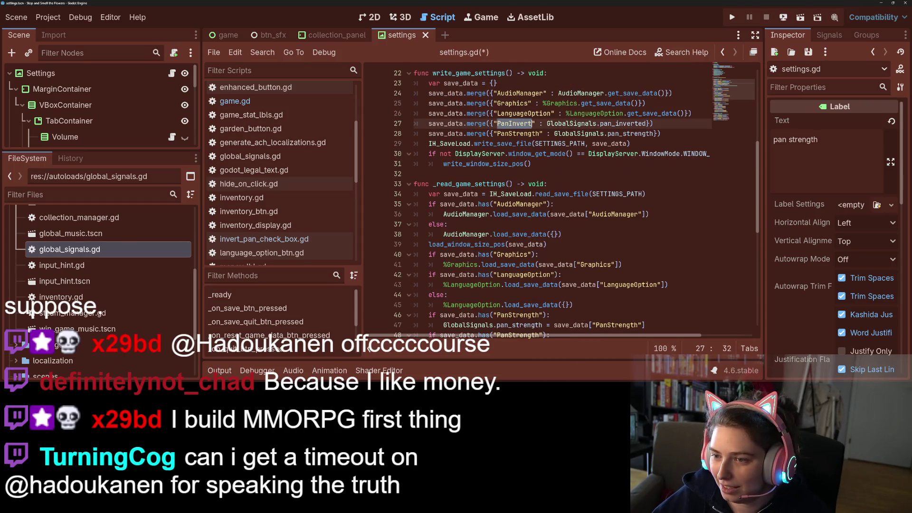
scroll(542, 178, "down", 3)
double_click(518, 244)
type("PanInvert")
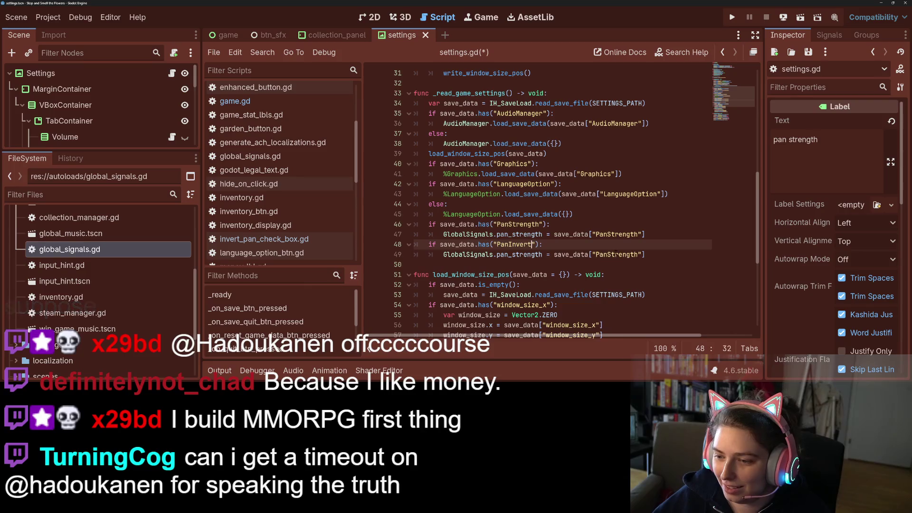
double_click(617, 254)
type("PanInvert")
double_click(529, 255)
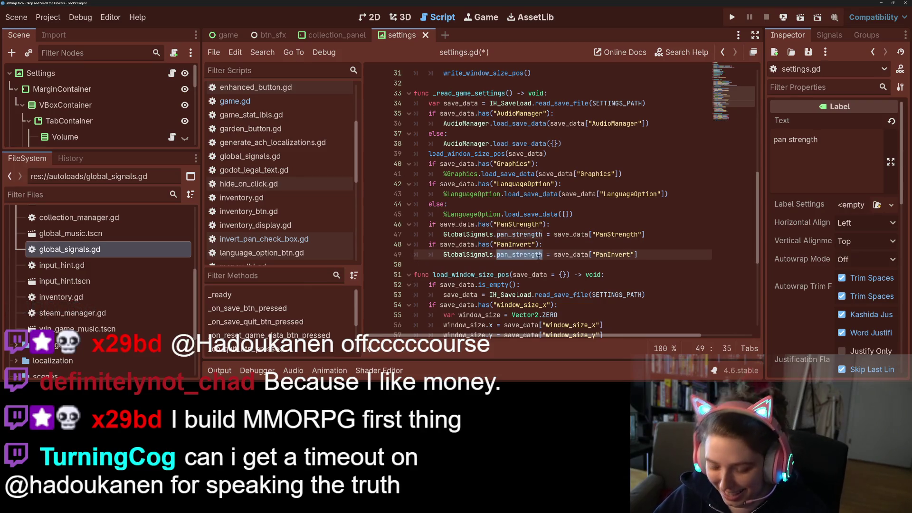
type("pan_inverted")
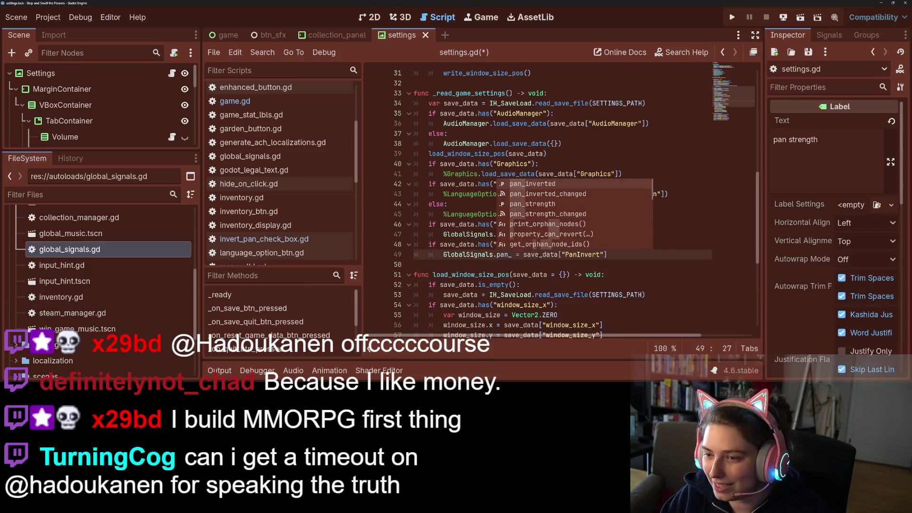
key("ctrl+s")
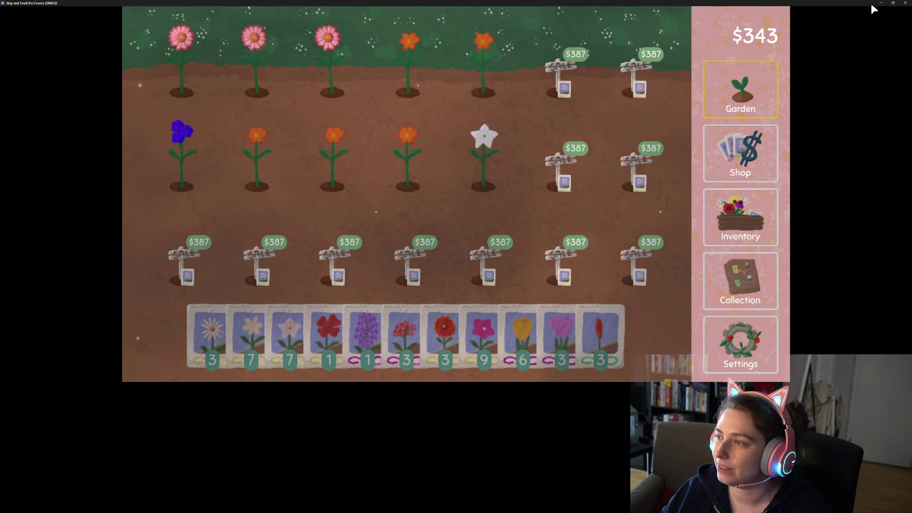
Close the running game with Save and Quit, collapse the Output panel, and switch to collection_panel.
left_click(894, 3)
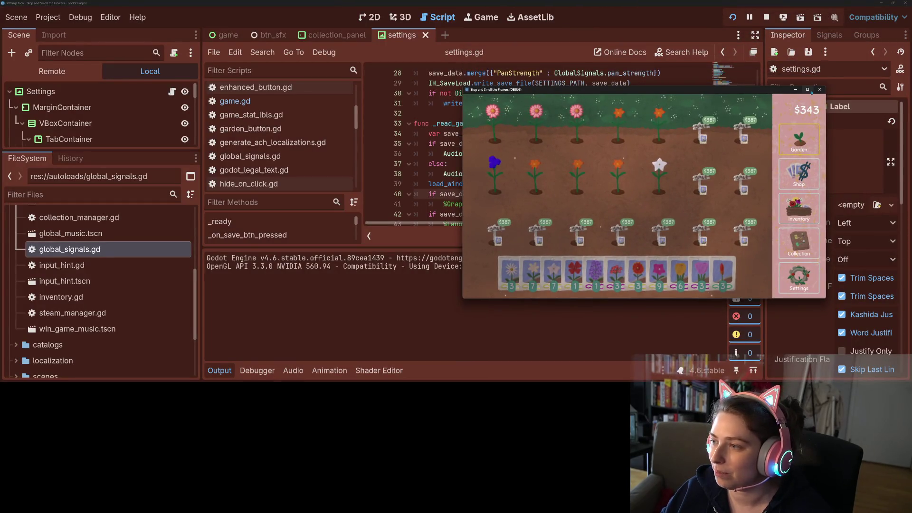
left_click(820, 89)
left_click(582, 215)
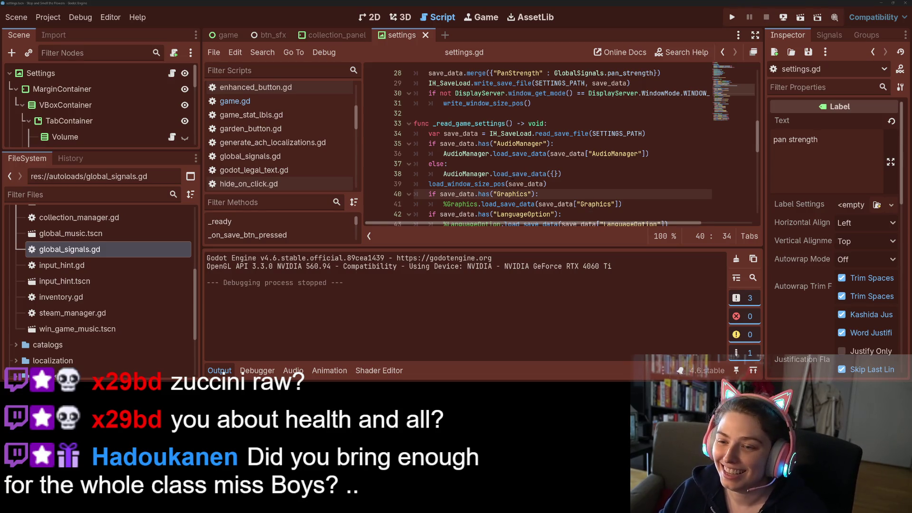
left_click(220, 370)
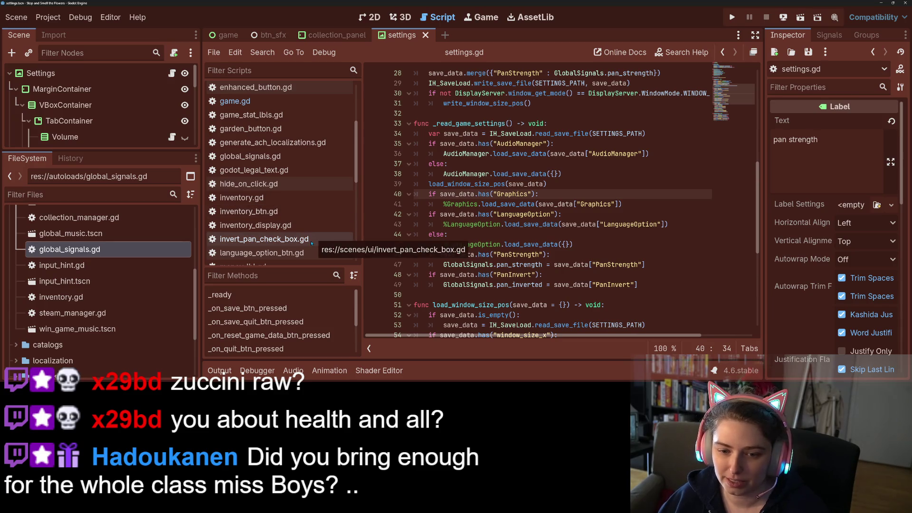
scroll(285, 171, "up", 3)
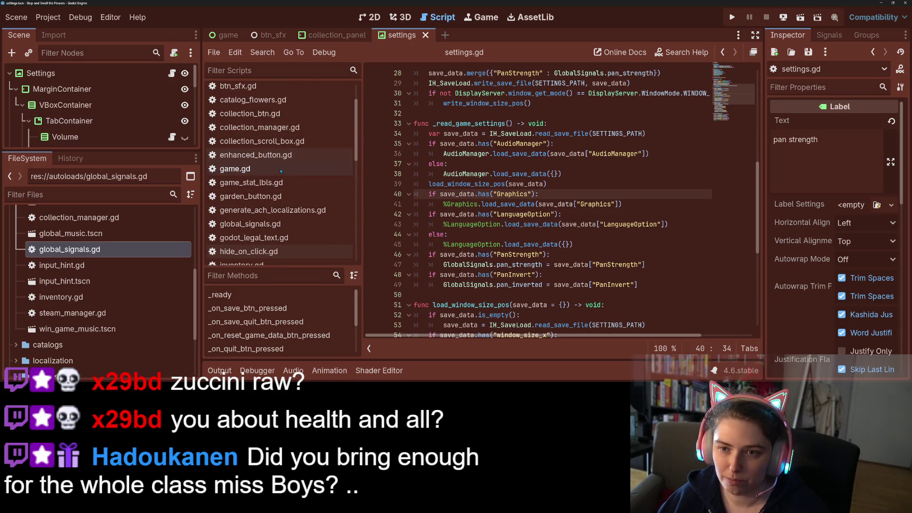
left_click(333, 31)
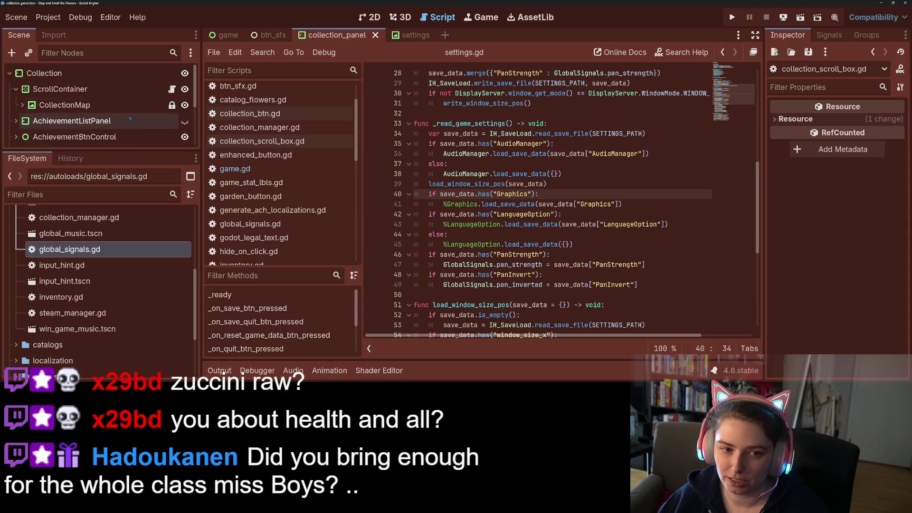
Open collection_scroll_box.gd, delete its vertical and horizontal pan_inverted checks, and save.
left_click(261, 141)
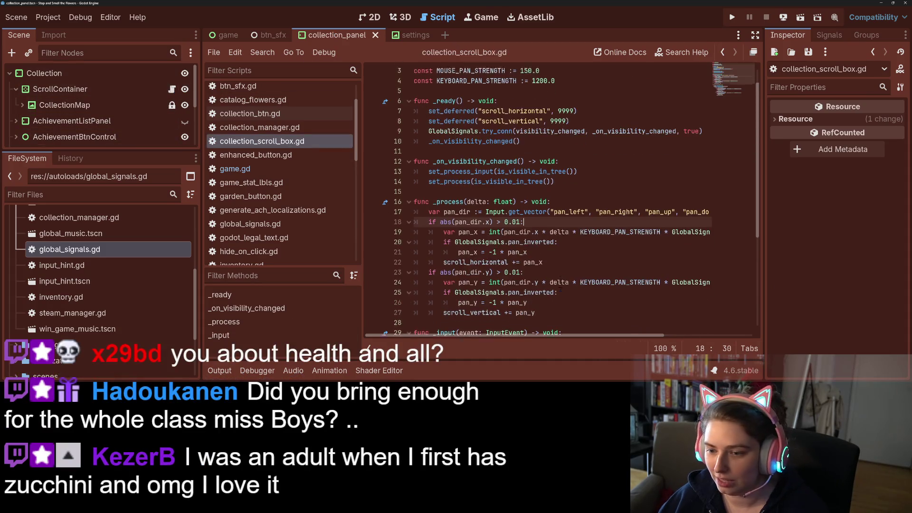
left_click(502, 275)
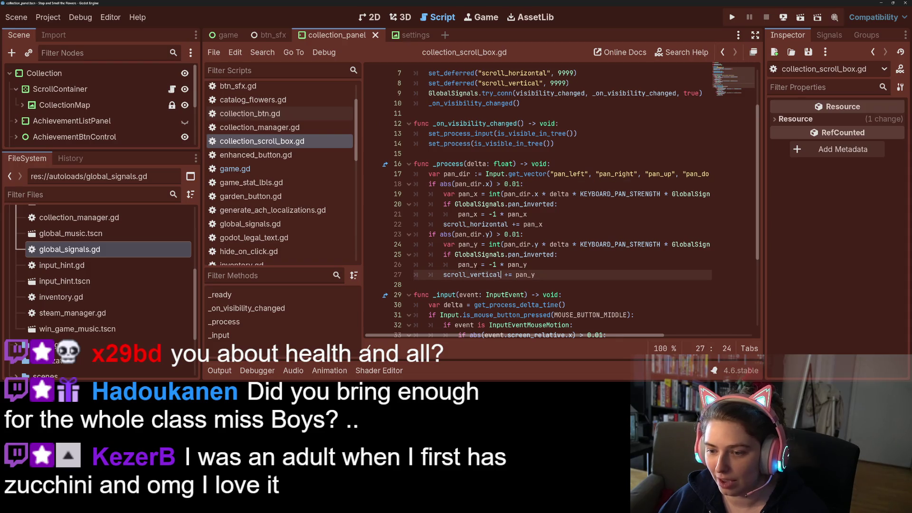
mouse_move(527, 265)
left_mouse_down()
mouse_move(418, 265)
mouse_move(415, 255)
left_mouse_up()
key("BackSpace")
key("BackSpace")
left_click(472, 215)
scroll(495, 315, "left", 3)
left_click_drag(544, 214, 416, 204)
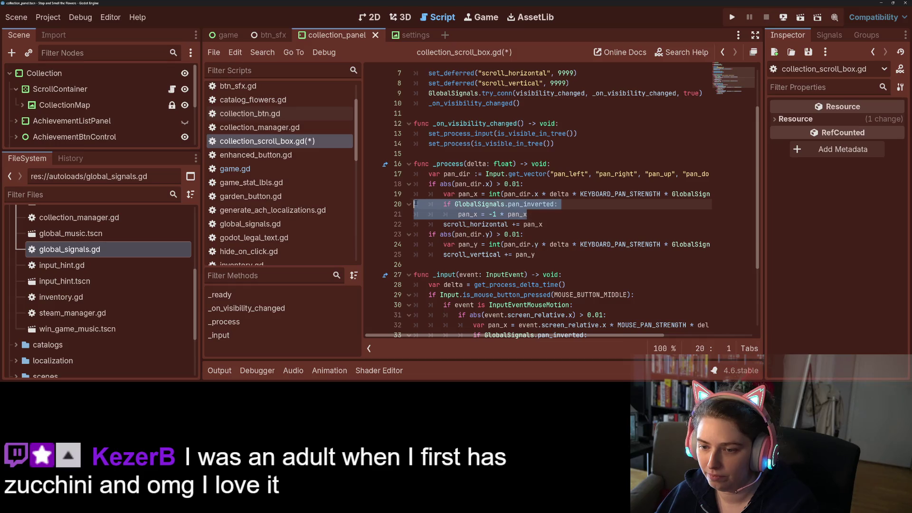
key("BackSpace")
key("BackSpace")
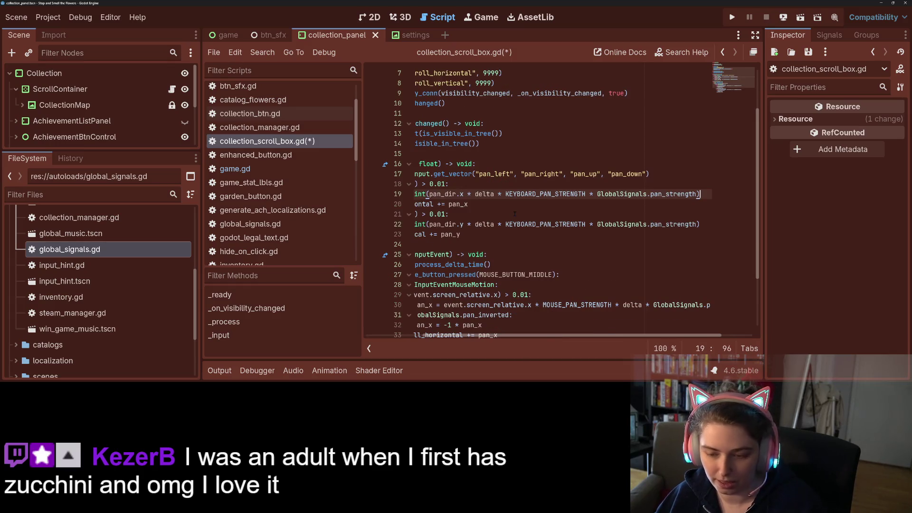
key("ctrl+s")
Review the scroll_horizontal panning code, then return to the collection panel's scene view.
scroll(522, 335, "left", 3)
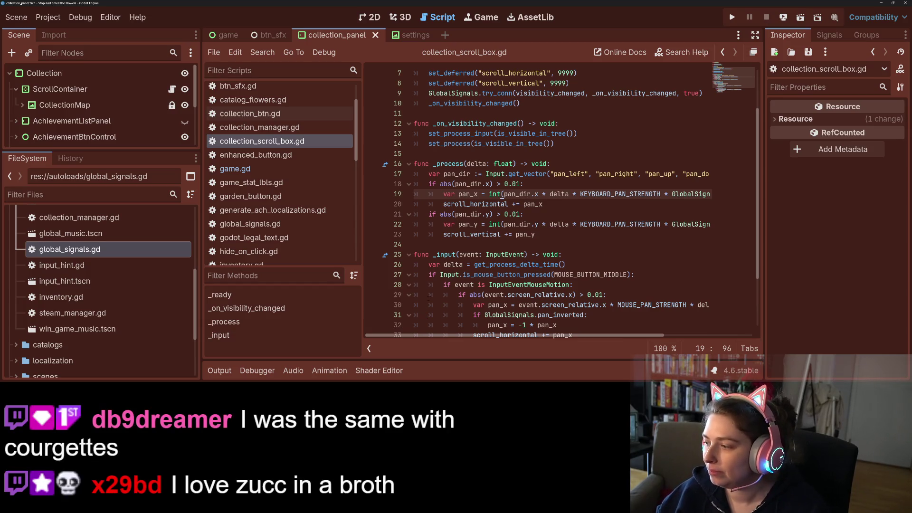
mouse_move(494, 284)
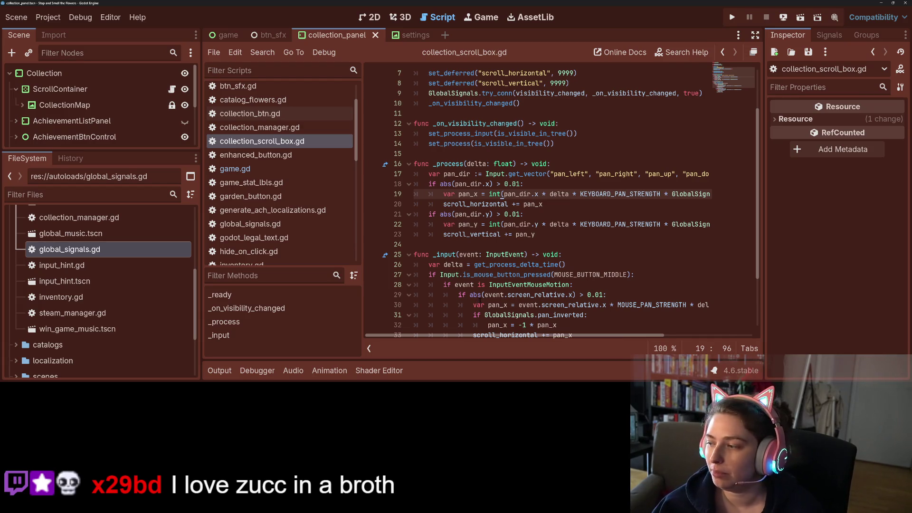
left_click(562, 265)
left_click(536, 234)
left_click(499, 204)
mouse_move(505, 204)
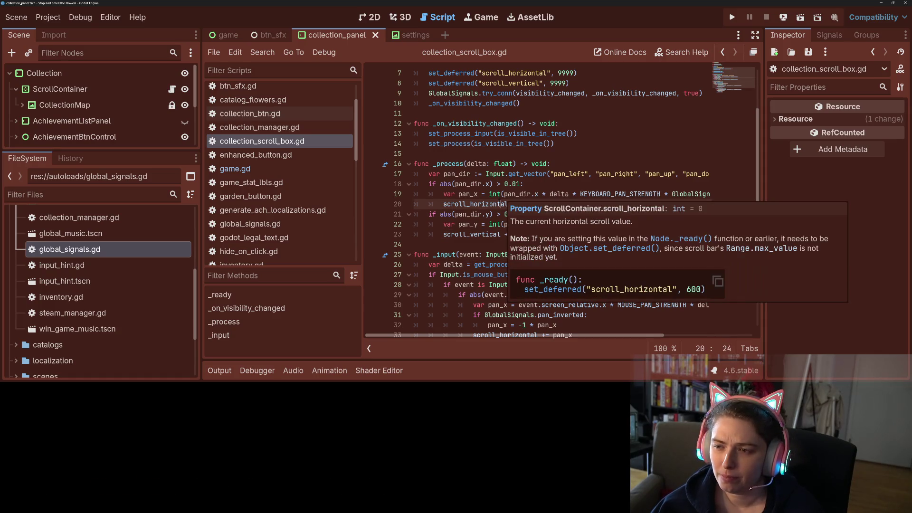
left_click(371, 17)
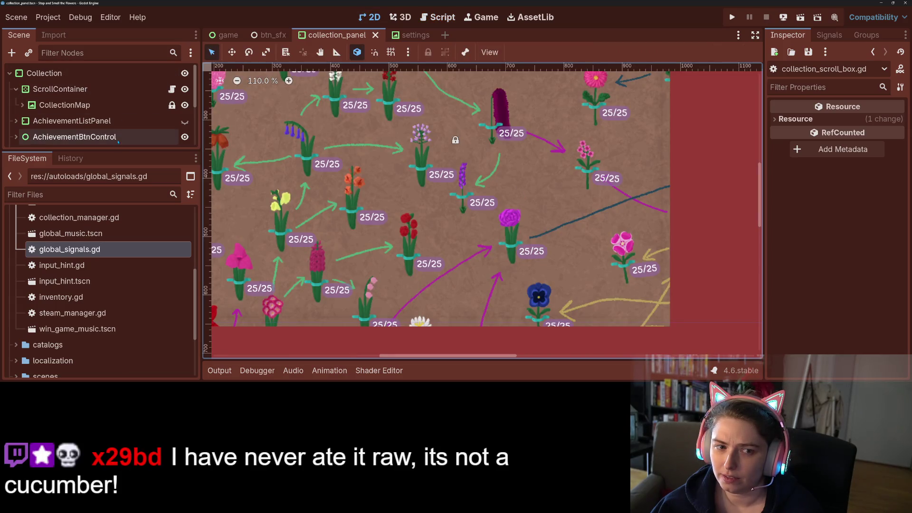
Open the settings scene, select InvertPanCheckBox, and review its Inspector properties including Shortcut.
left_click(412, 35)
left_click(383, 173)
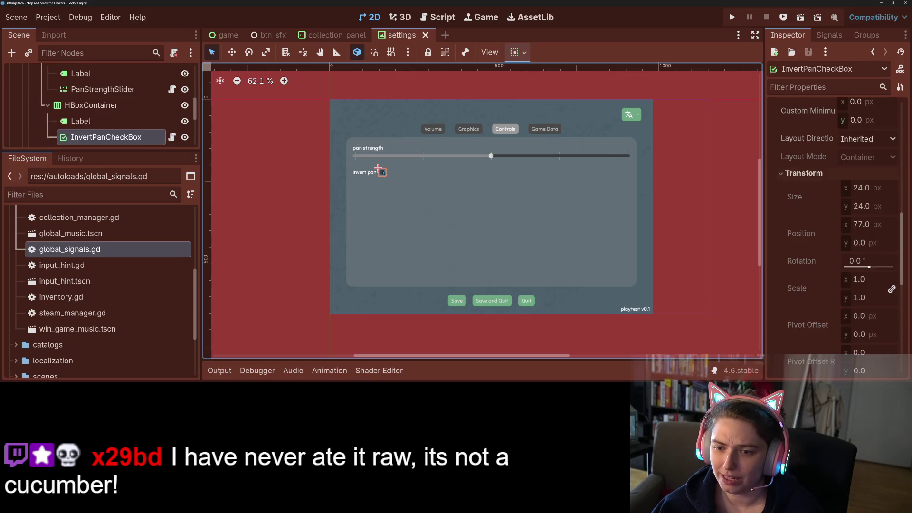
scroll(833, 240, "up", 10)
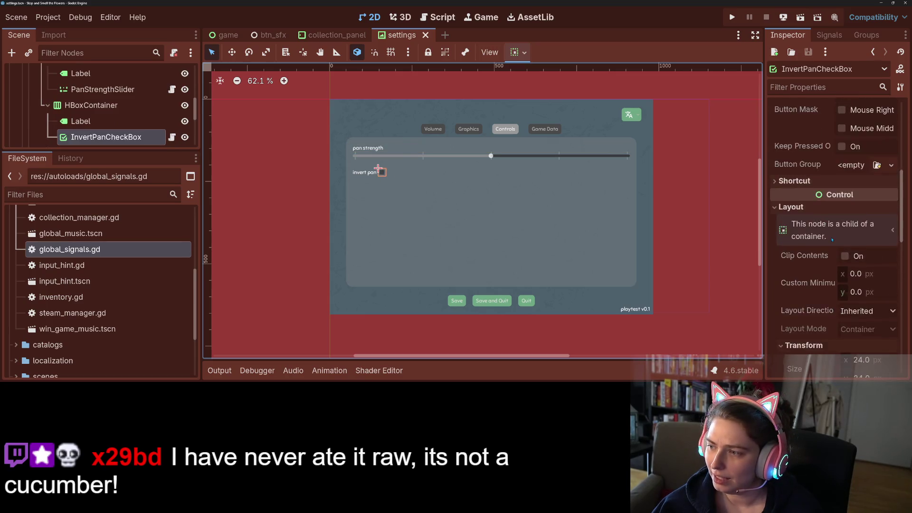
scroll(833, 239, "up", 3)
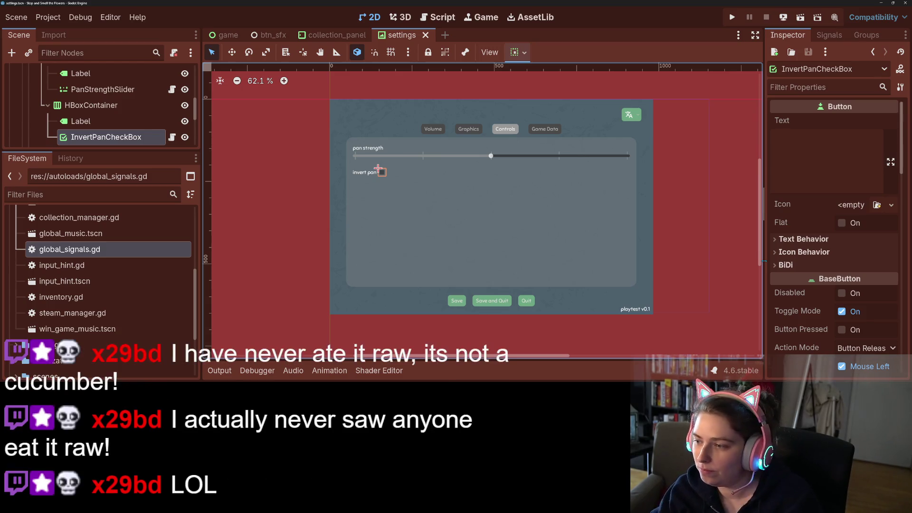
scroll(808, 300, "down", 5)
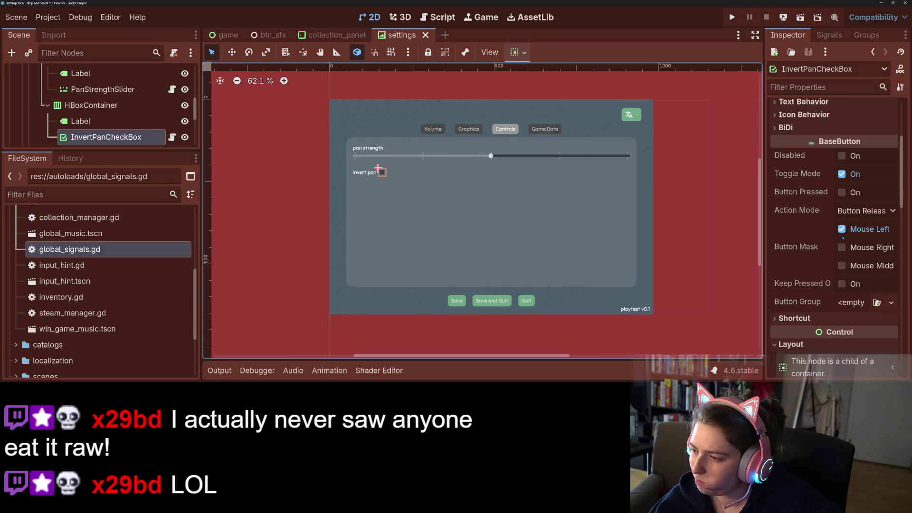
mouse_move(802, 287)
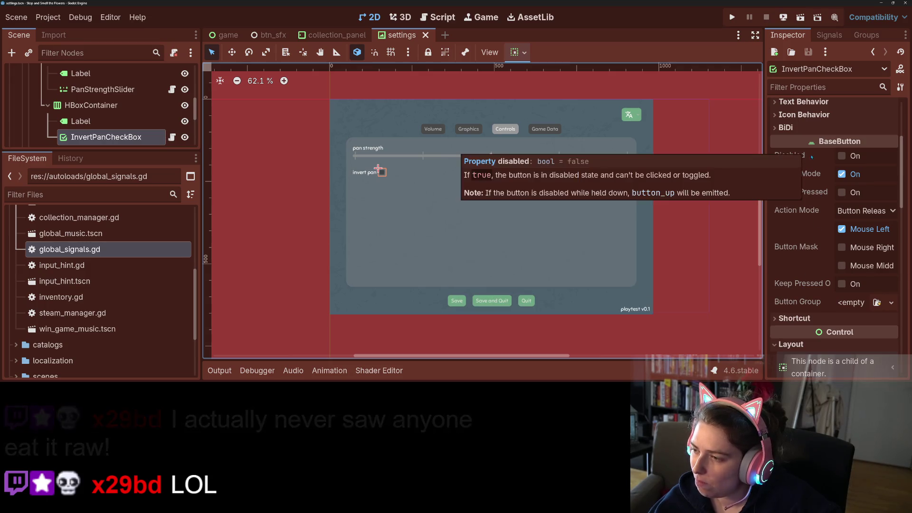
scroll(799, 285, "down", 2)
scroll(798, 285, "down", 2)
left_click(795, 250)
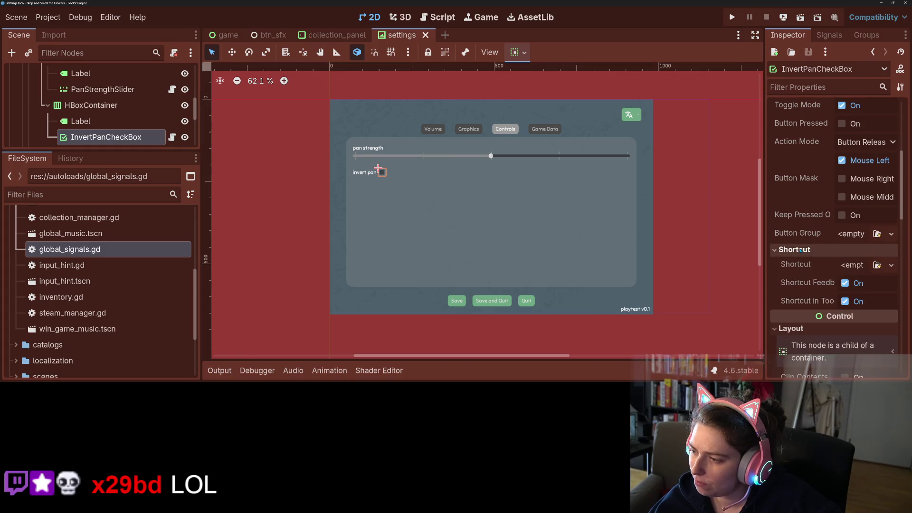
left_click(794, 250)
scroll(291, 204, "up", 4)
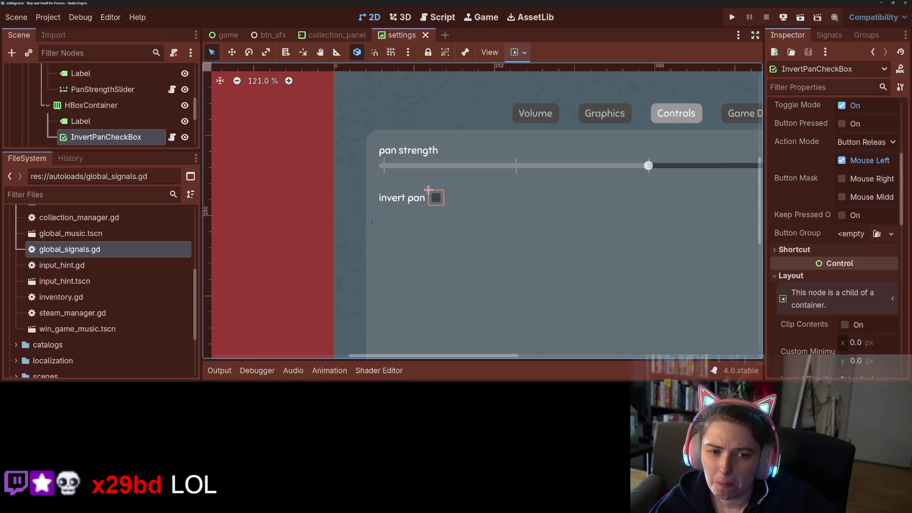
Reselect InvertPanCheckBox and open its attached script.
left_click(429, 190)
left_click(436, 198)
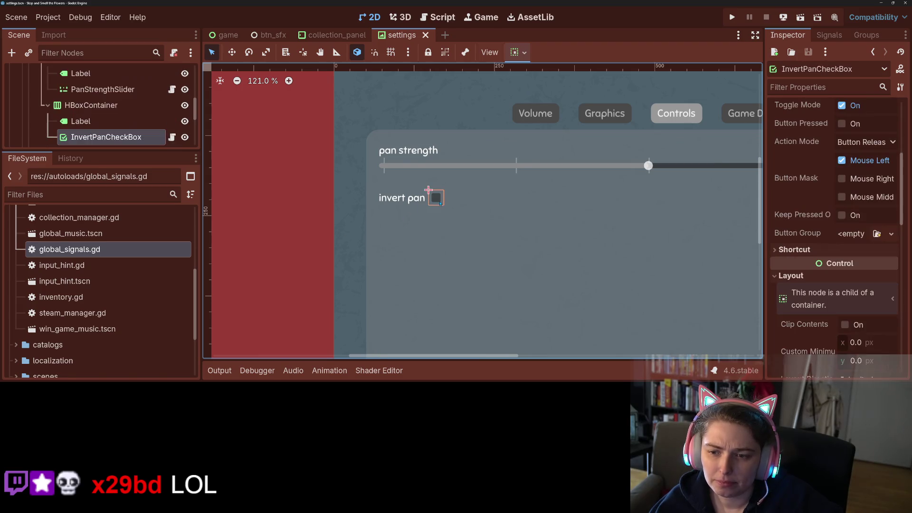
left_click(172, 138)
Make InvertPanCheckBox a Button: script now extends Button and node type changed to Button.
double_click(465, 72)
type("Button")
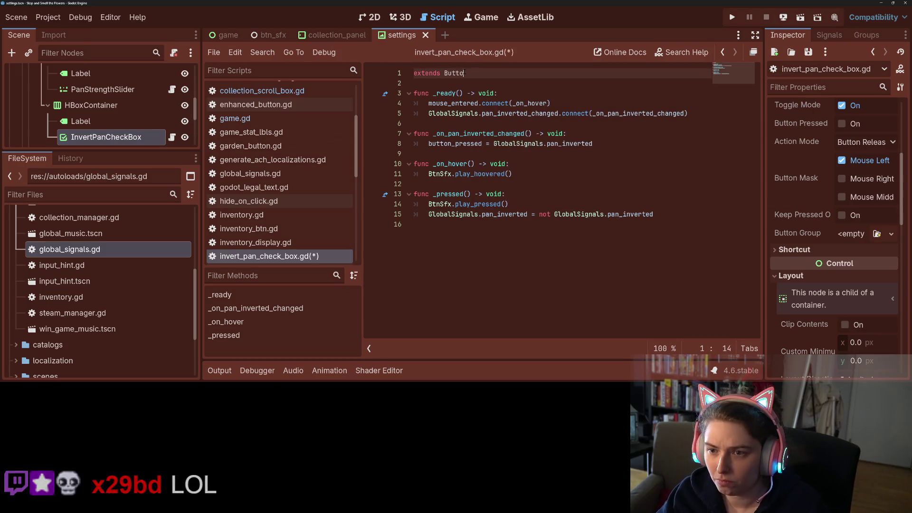
key("ctrl+s")
right_click(90, 137)
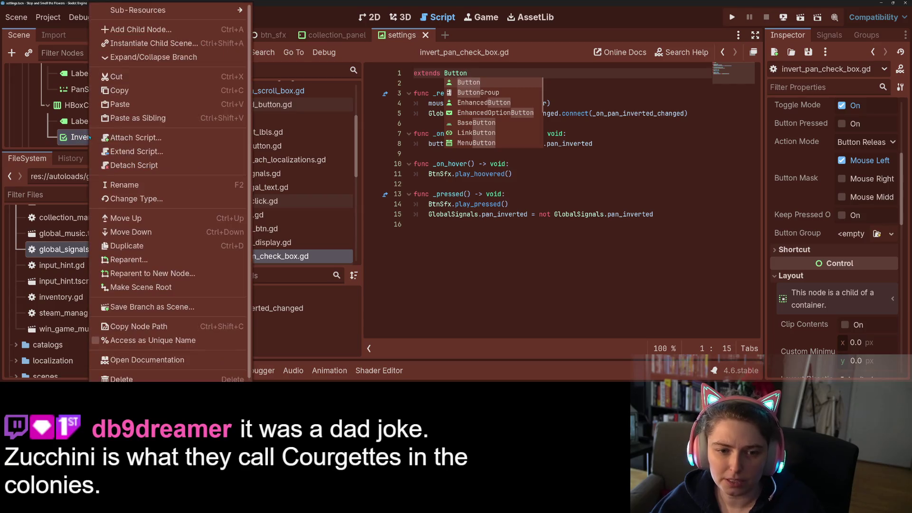
left_click(137, 199)
left_click(393, 170)
left_click(383, 330)
Copy the Label's 'invert pan' text into the Button's Text and delete the Label.
left_click(98, 122)
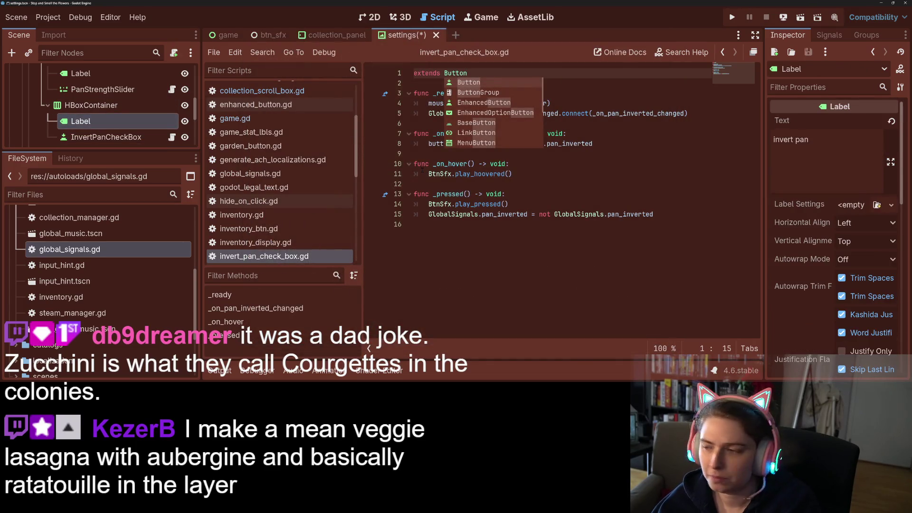
triple_click(791, 139)
key("ctrl+c")
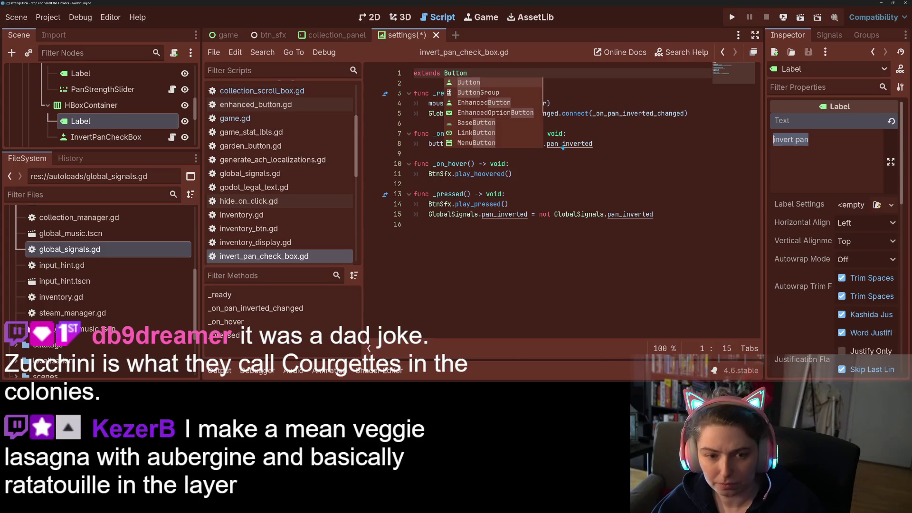
left_click(106, 137)
left_click(824, 151)
key("ctrl+v")
left_click(113, 124)
key("Delete")
key("Return")
Enable Toggle Mode on the button, save the settings scene, and return to the 2D view.
scroll(806, 295, "down", 5)
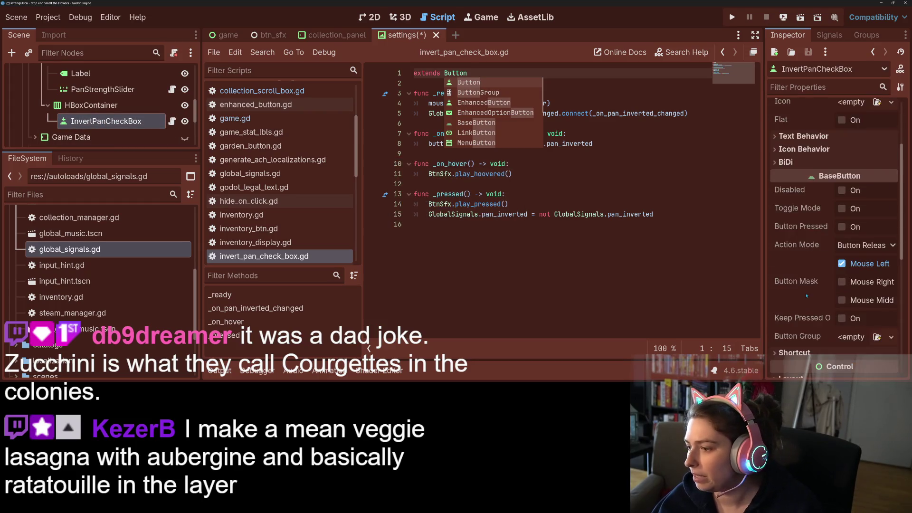
scroll(806, 296, "down", 6)
scroll(811, 191, "up", 2)
scroll(810, 191, "up", 2)
left_click(842, 173)
key("ctrl+s")
left_click(637, 229)
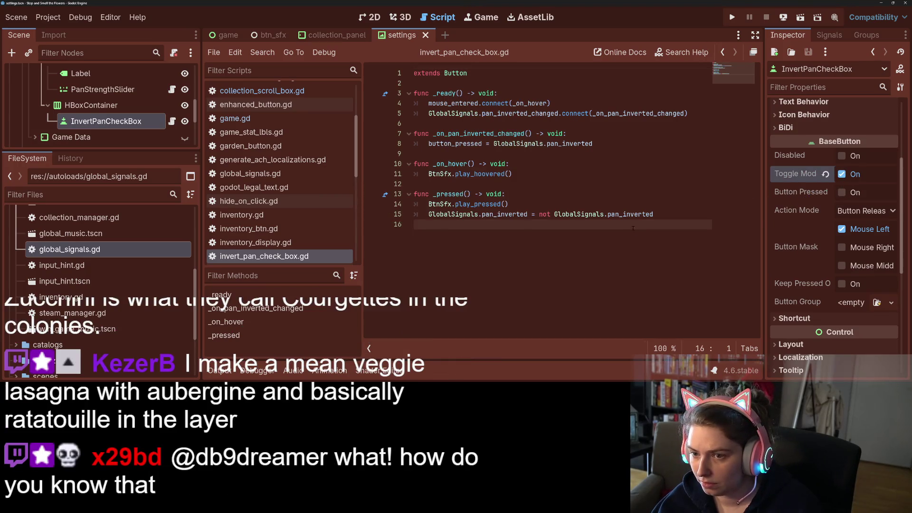
left_click(663, 214)
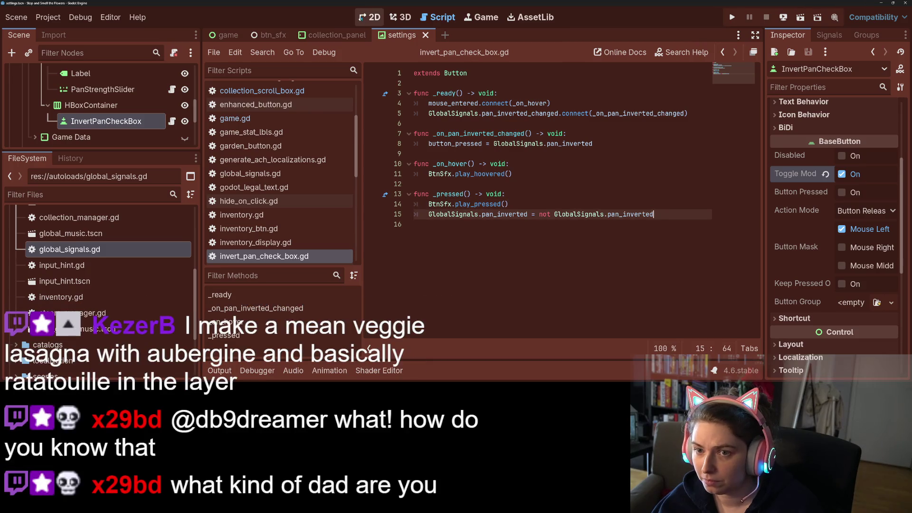
left_click(370, 17)
scroll(309, 197, "down", 2)
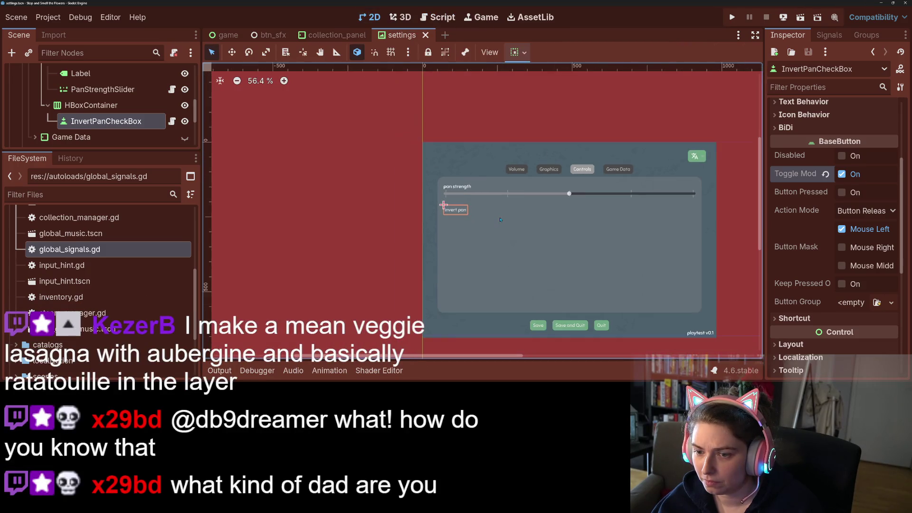
Open invert_pan_check_box.gd from InvertPanCheckBox's script icon, then go back to the 2D view.
left_click(172, 122)
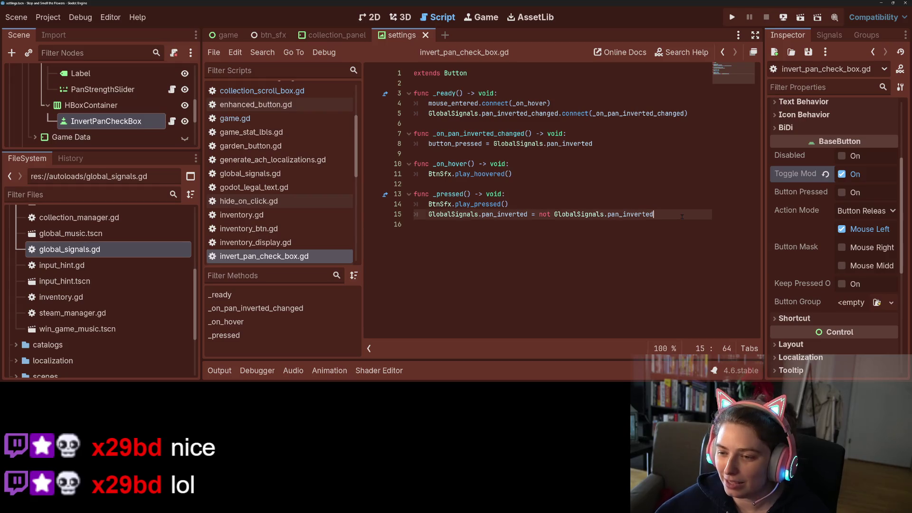
left_click(370, 17)
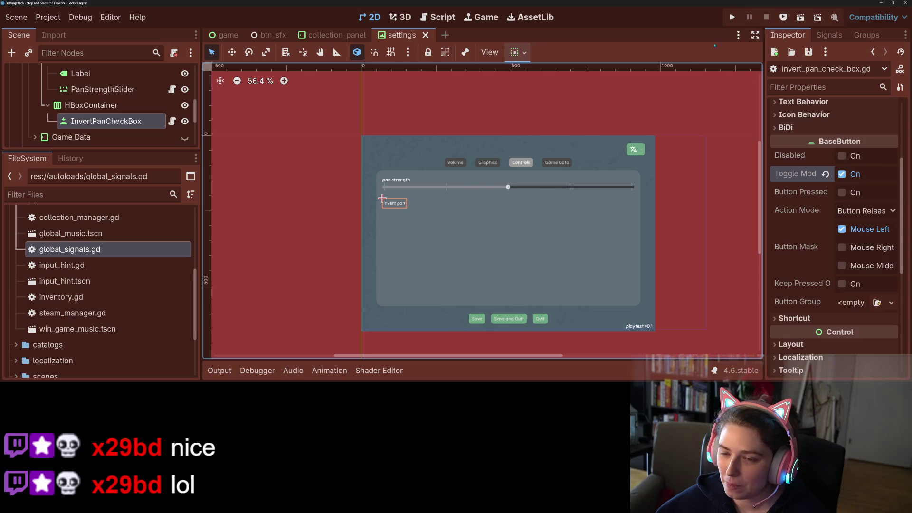
Apply game_theme.tres as the invert pan button's theme and preview it.
scroll(832, 214, "down", 3)
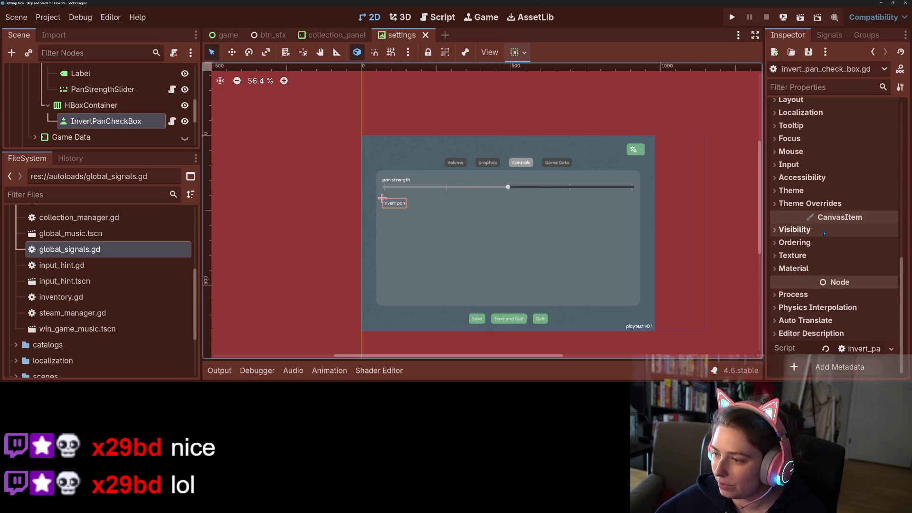
left_click(831, 192)
left_click(877, 206)
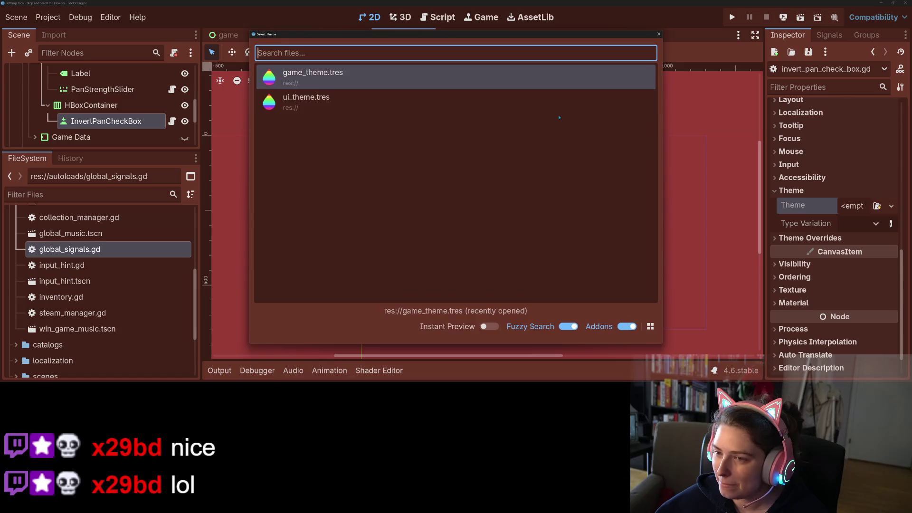
left_click(389, 74)
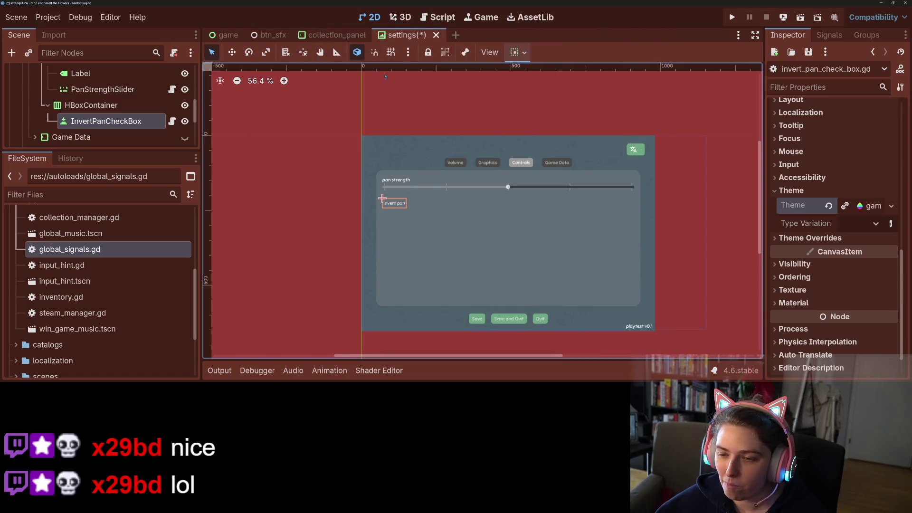
left_click(690, 269)
left_click(394, 206)
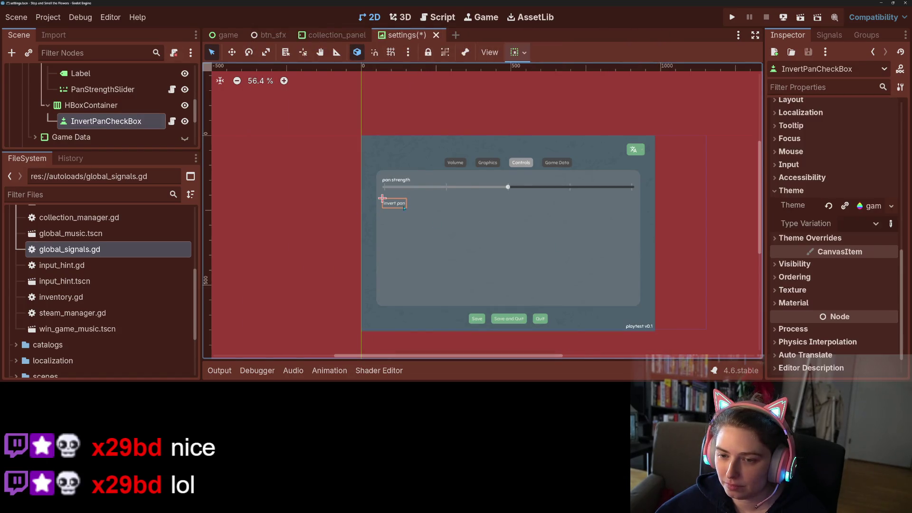
Load a different theme file into the theme slot, save the scene, and run the game.
left_click(892, 206)
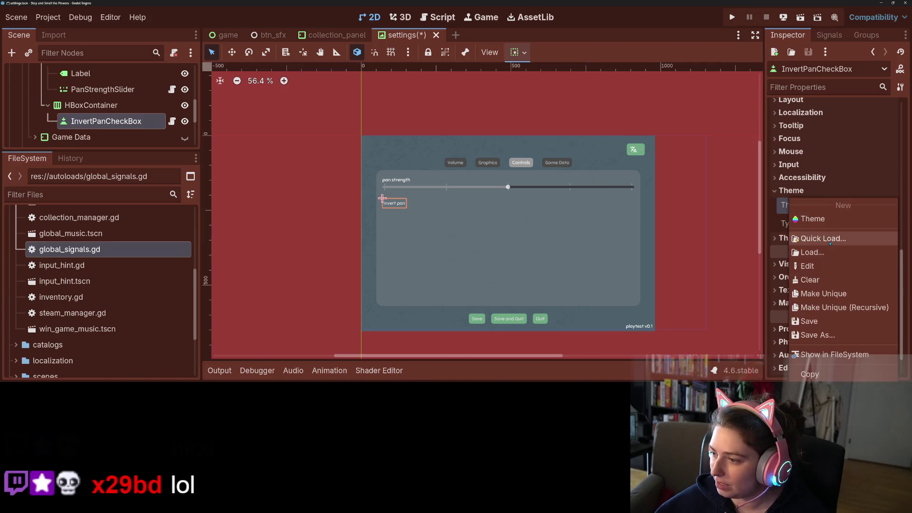
left_click(808, 238)
left_click(333, 102)
left_click(713, 291)
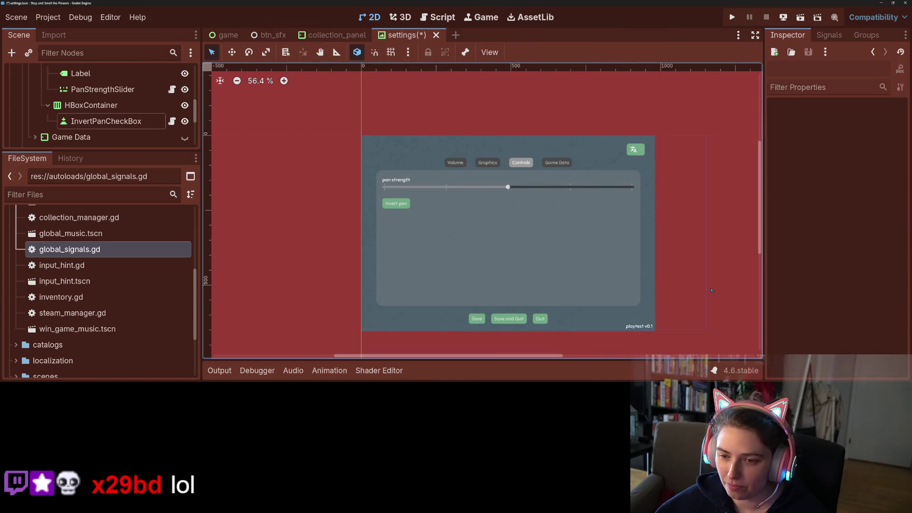
key("ctrl+s")
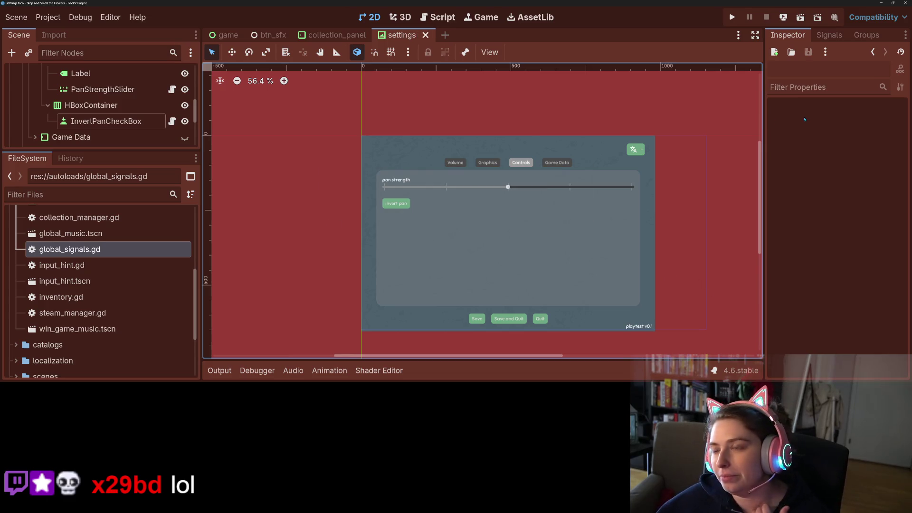
left_click(731, 17)
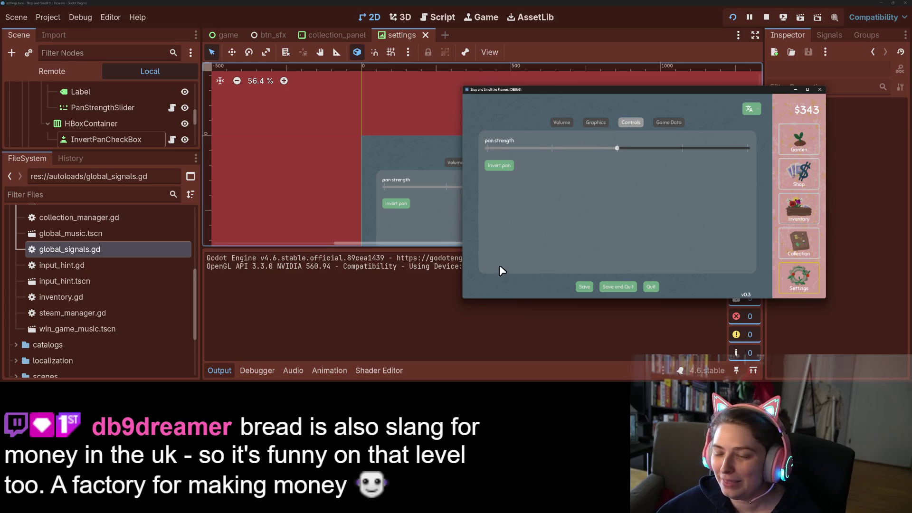
Enlarge the game window, toggle invert pan three times, then quit with Just Quit.
mouse_move(462, 299)
left_mouse_down()
mouse_move(372, 332)
mouse_move(369, 352)
left_mouse_up()
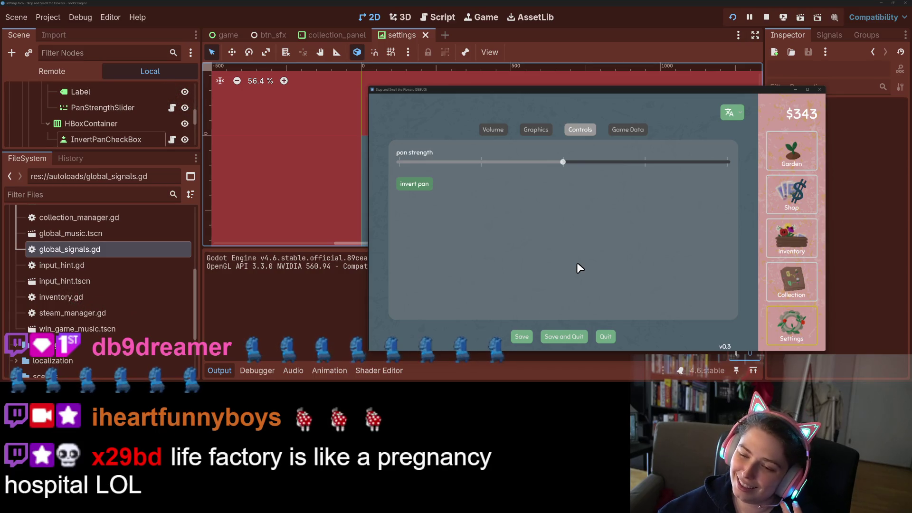
left_click(424, 186)
left_click(418, 183)
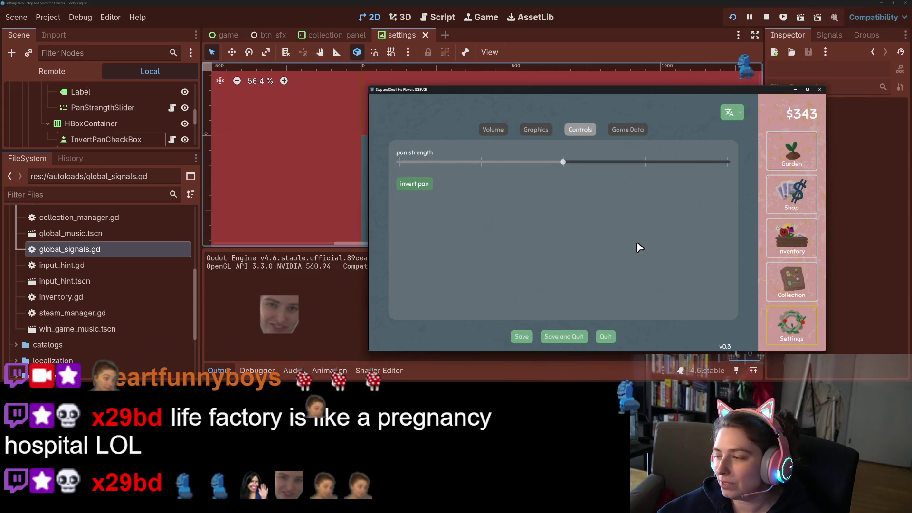
left_click(414, 185)
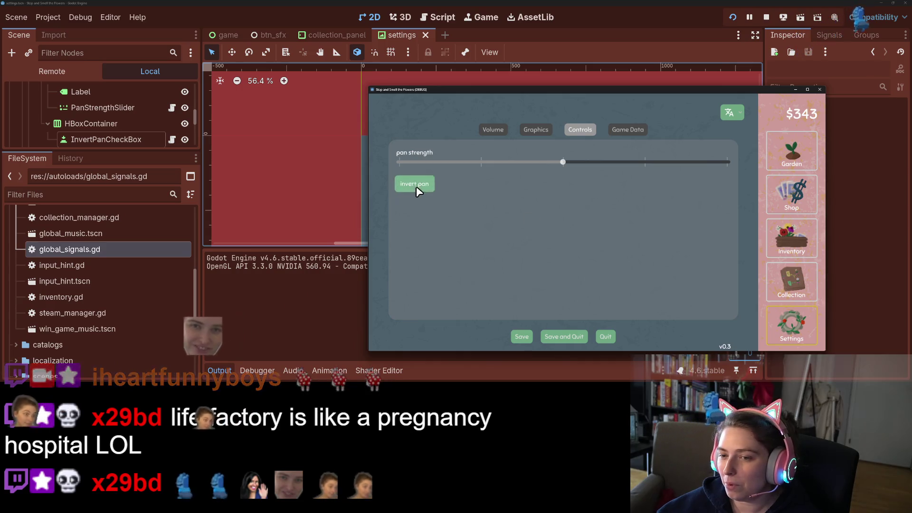
left_click(606, 337)
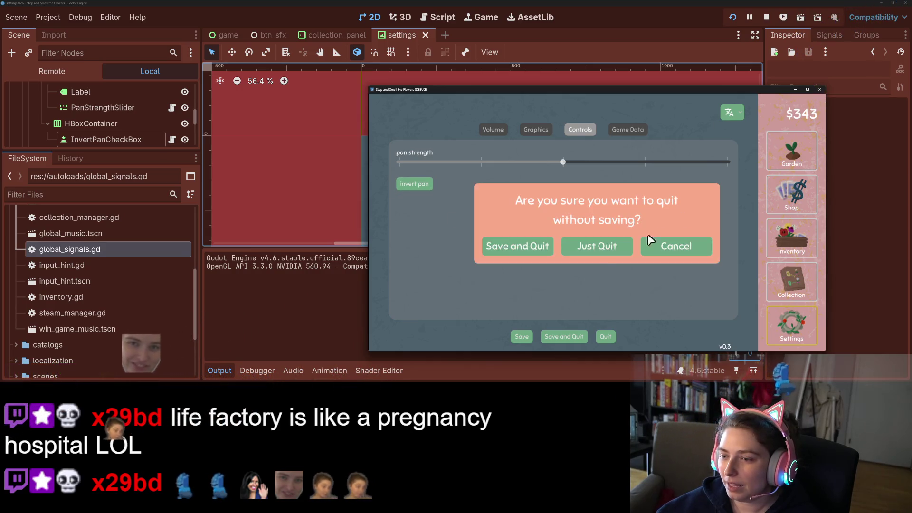
left_click(597, 246)
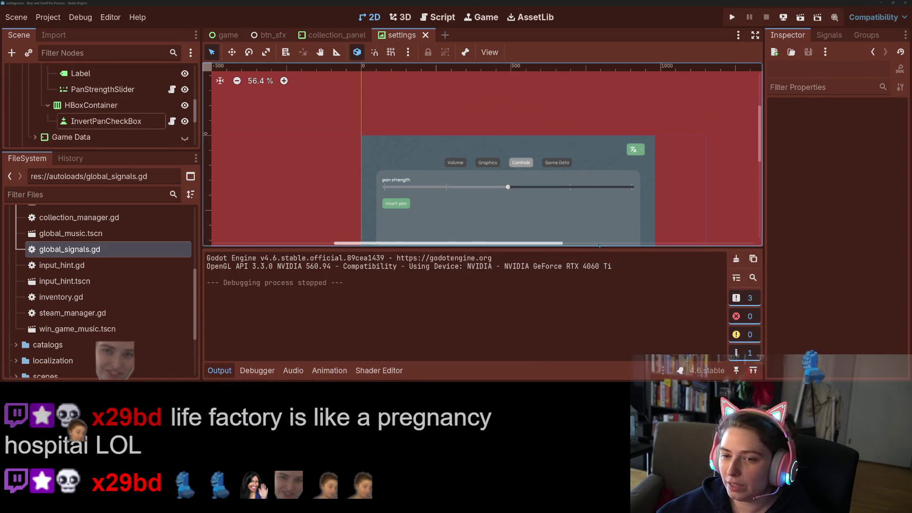
Collapse Output and undo three times to restore the CheckBox and its invert pan Label.
left_click(401, 206)
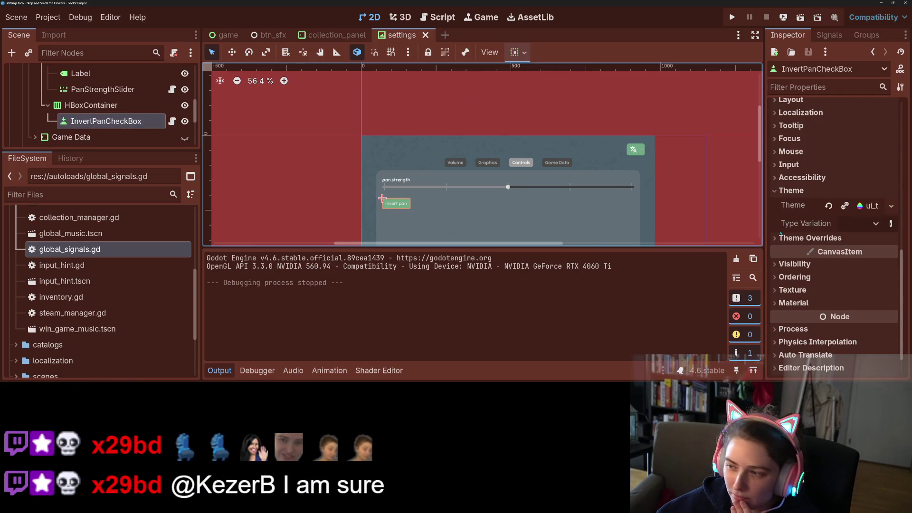
scroll(807, 265, "up", 5)
scroll(806, 265, "up", 4)
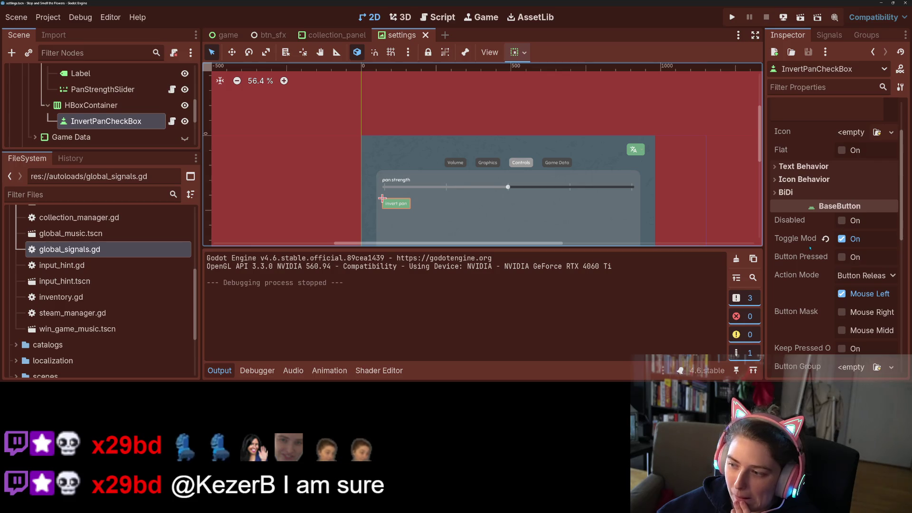
left_click(220, 371)
scroll(389, 301, "up", 4)
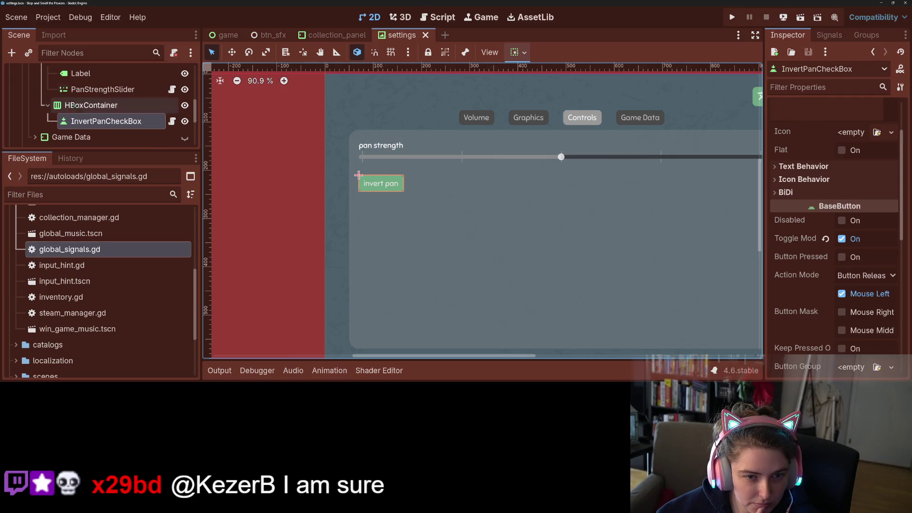
key("ctrl+z")
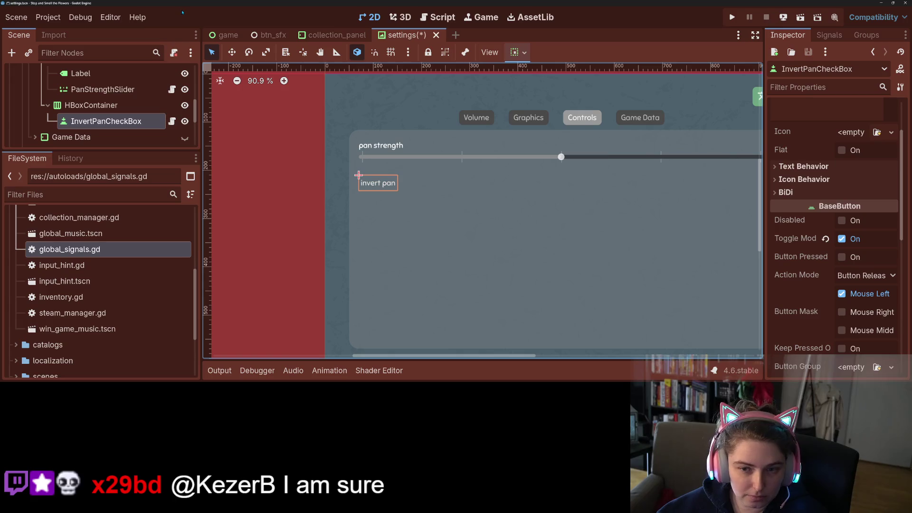
key("ctrl+z")
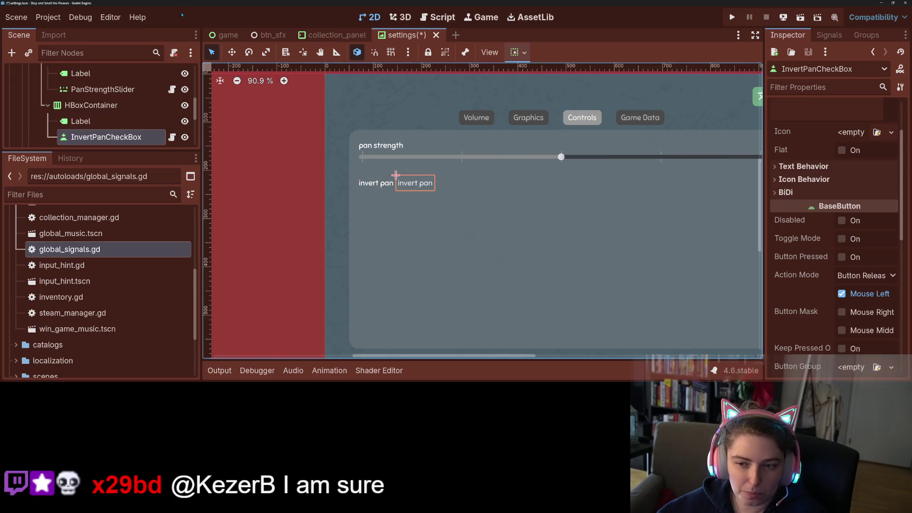
key("ctrl+z")
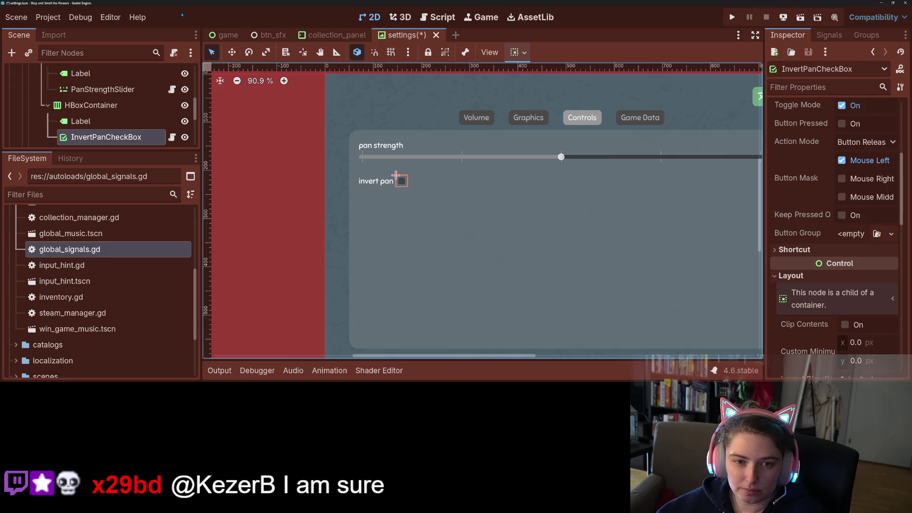
Open the invert pan control's script and save the script and scene.
left_click(172, 137)
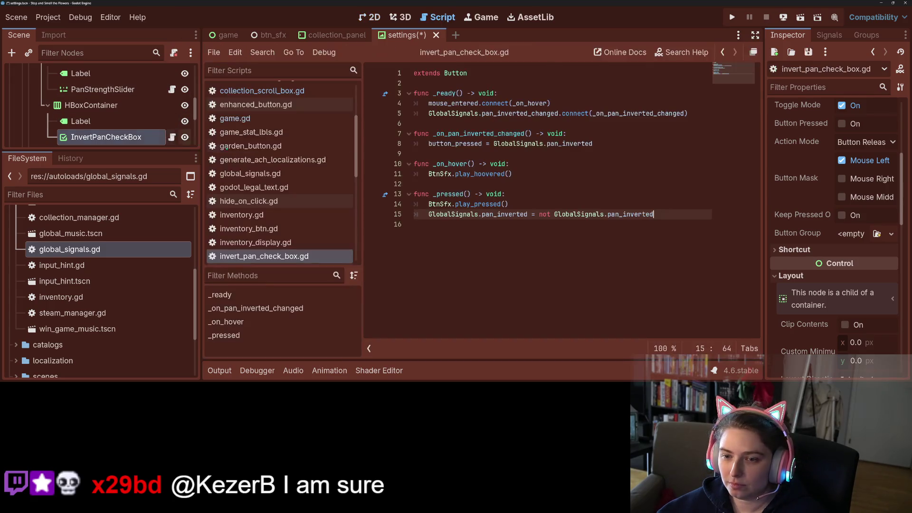
left_click(517, 270)
type("CheckBox")
left_click(517, 269)
key("ctrl+s")
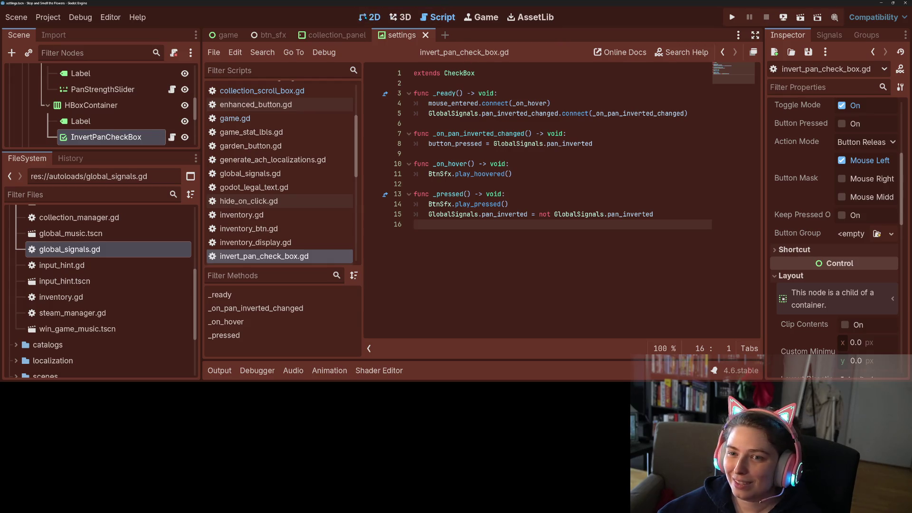
Change the InvertPanCheckBox node's type to Button.
left_click(370, 17)
scroll(478, 205, "down", 1)
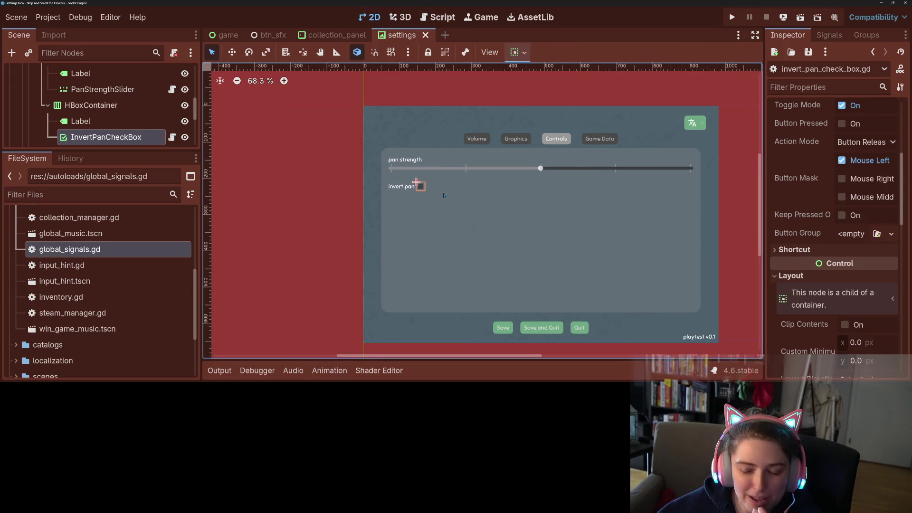
left_click(422, 205)
left_click(422, 188)
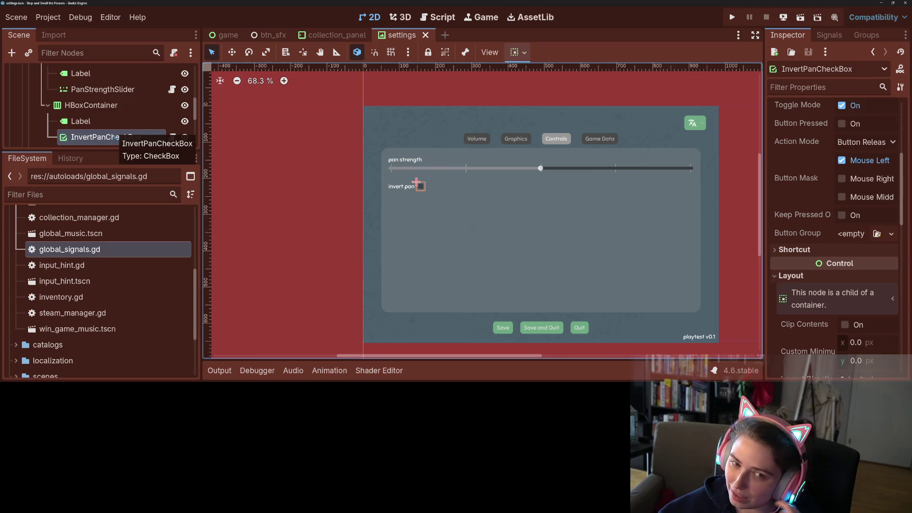
right_click(117, 137)
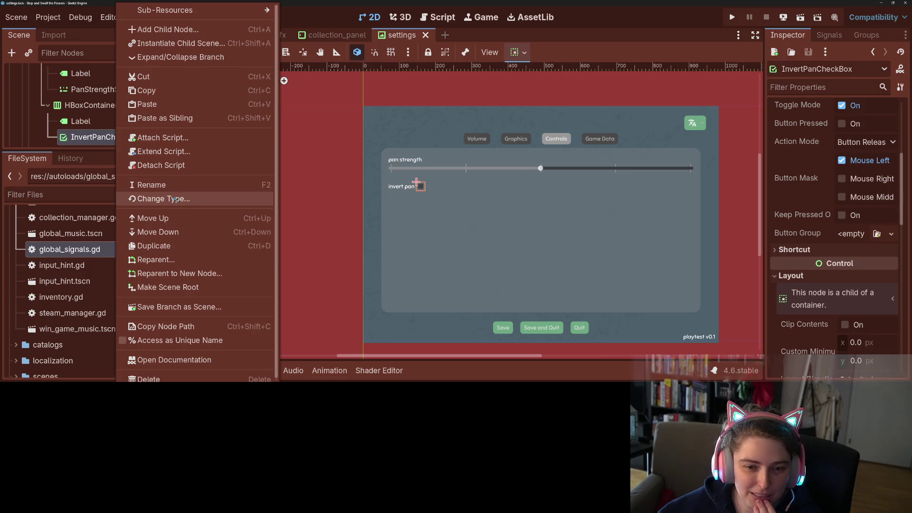
left_click(133, 198)
double_click(393, 170)
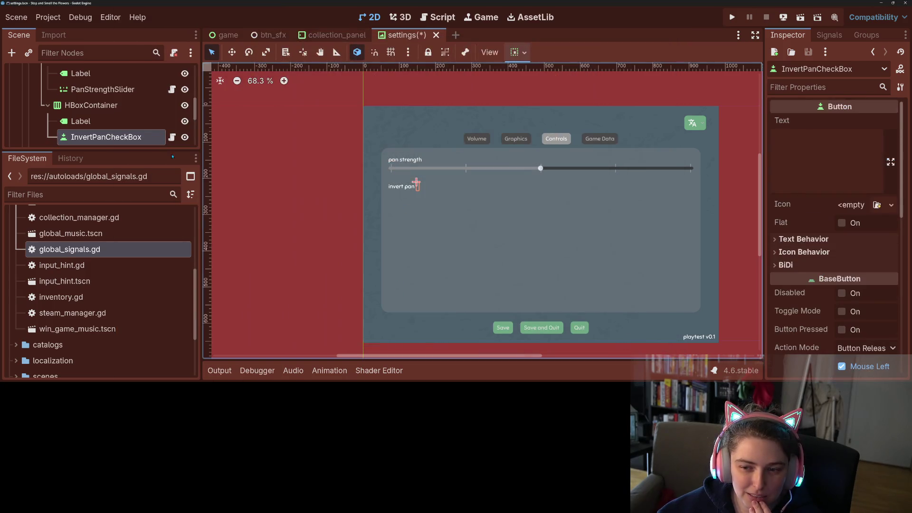
Edit its script to 'extends Button' and save.
left_click(172, 137)
double_click(472, 74)
type("Button")
key("ctrl+s")
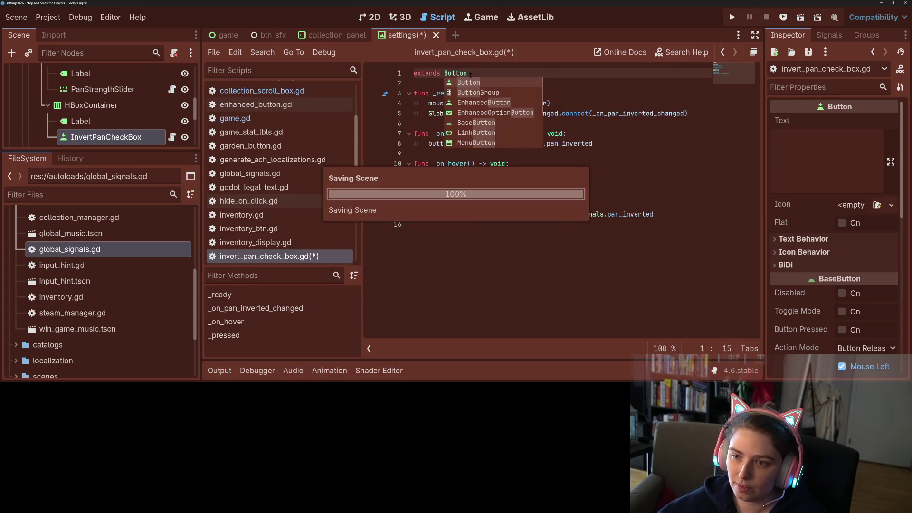
left_click(603, 143)
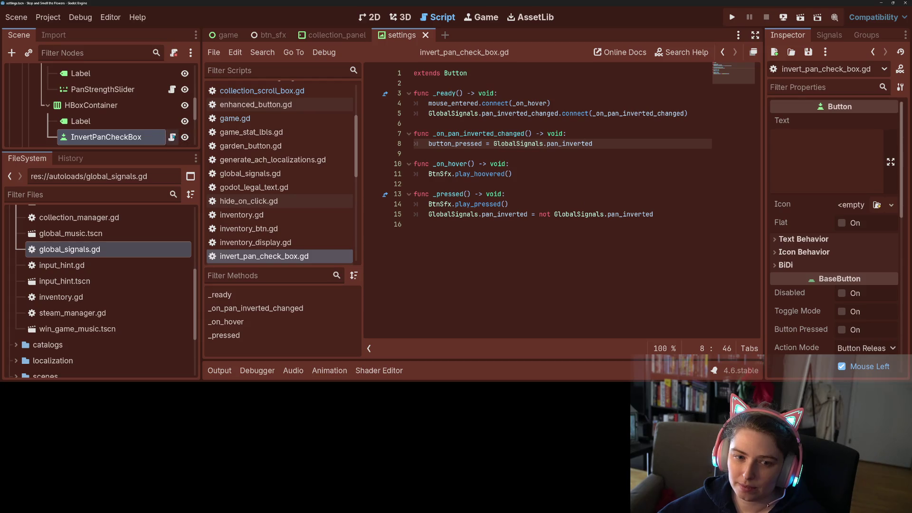
Rename the node to InvertPanCheckBoxBtn and save the scene.
double_click(124, 137)
left_click(151, 137)
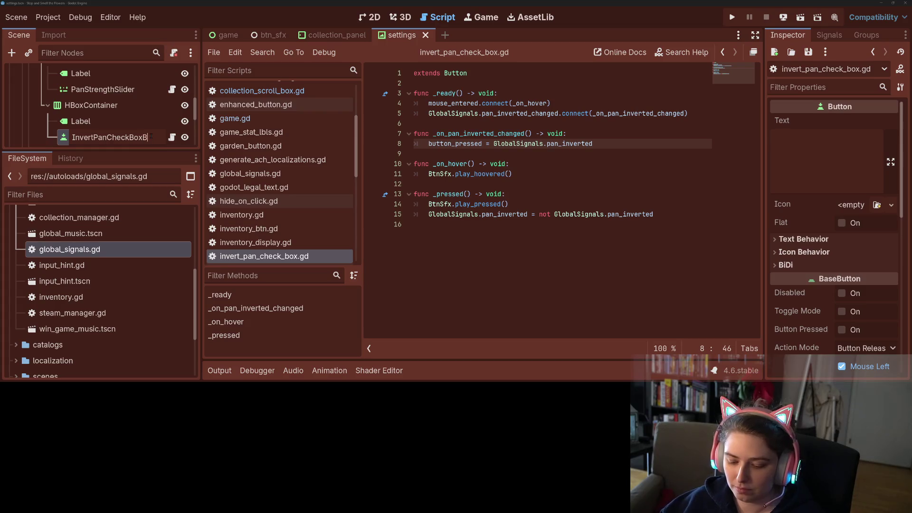
key("Return")
key("ctrl+s")
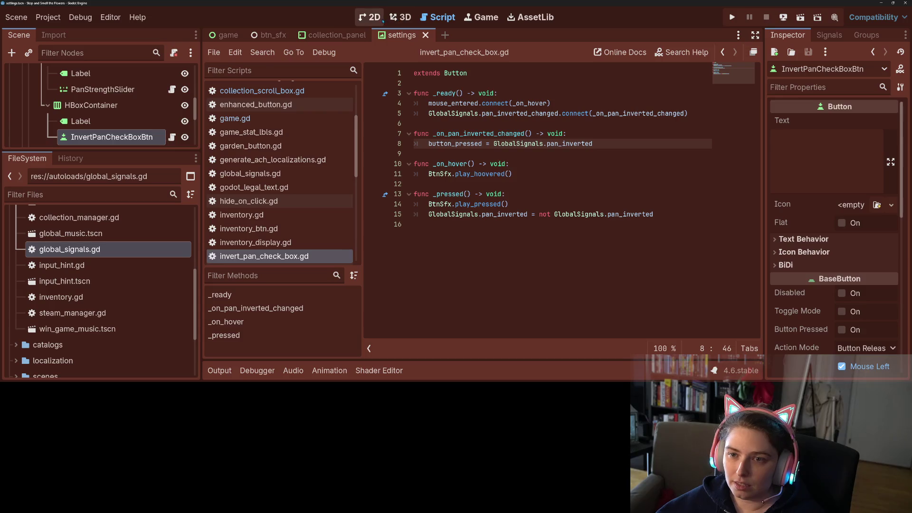
left_click(375, 18)
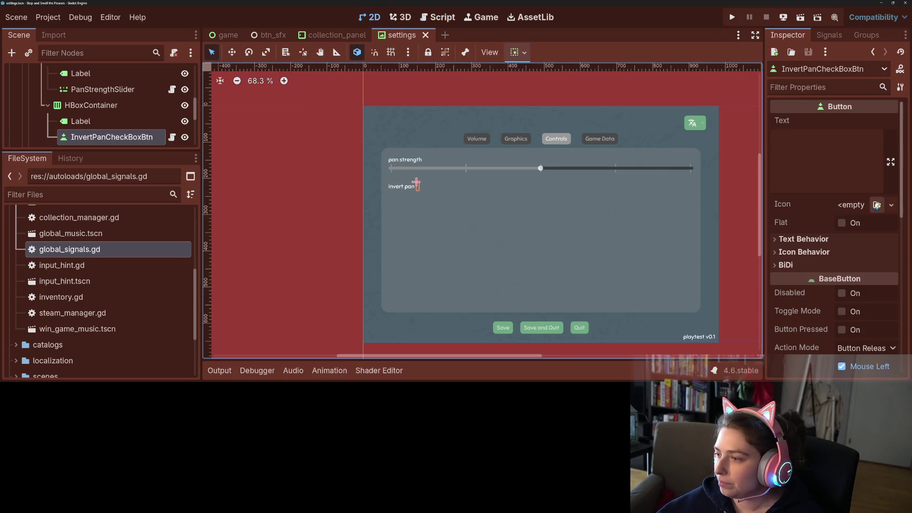
Browse icon images for the invert pan button's Icon, closing the picker without choosing.
left_click(877, 204)
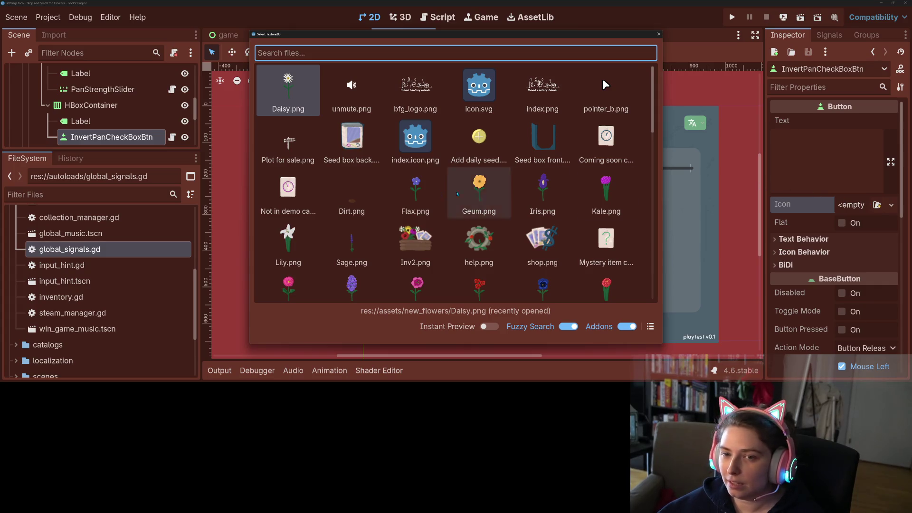
scroll(432, 197, "down", 10)
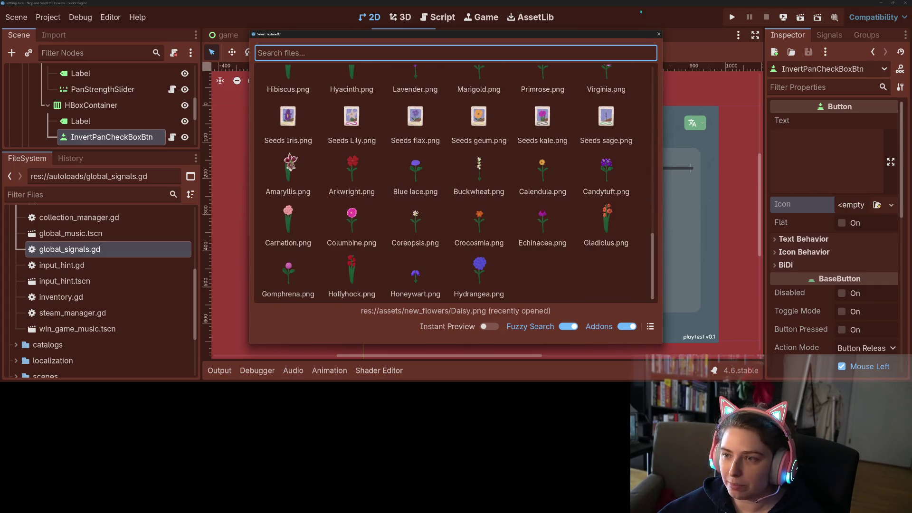
left_click(659, 35)
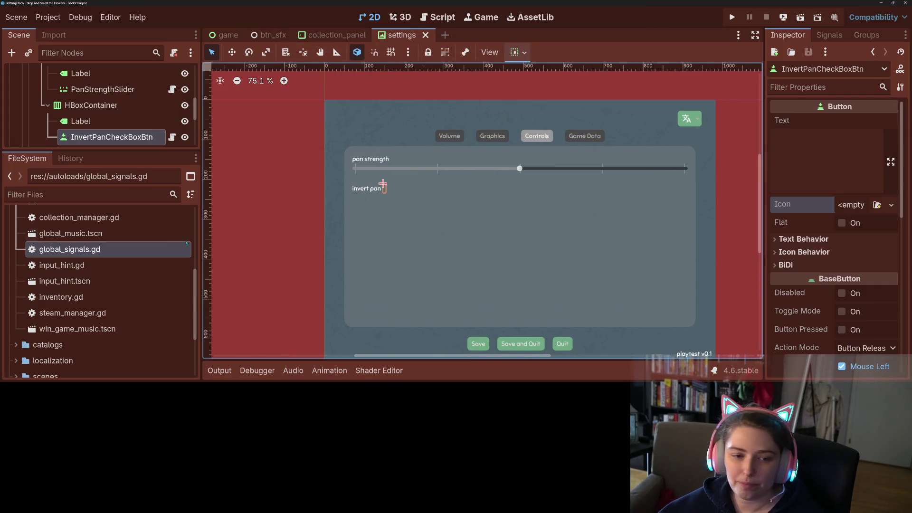
Expand the assets folder in FileSystem and bring up its context menu.
scroll(71, 288, "up", 5)
left_click(22, 280)
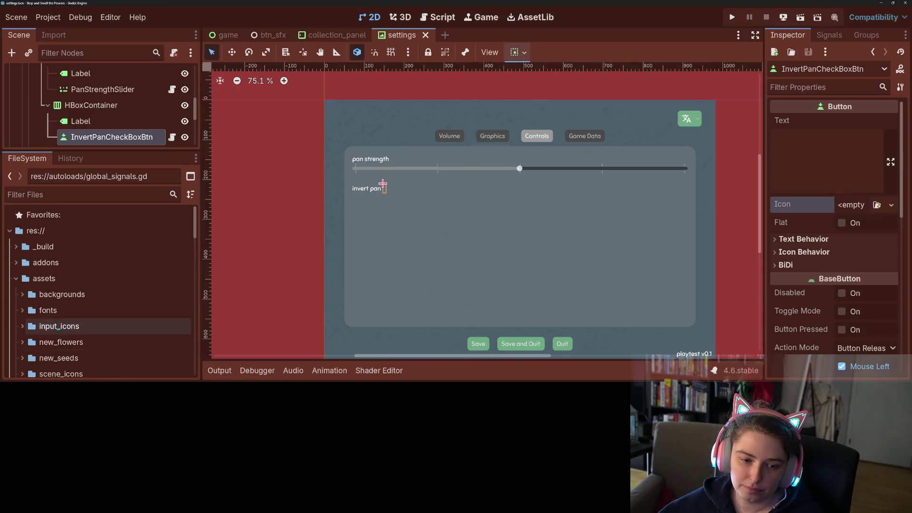
scroll(47, 308, "down", 2)
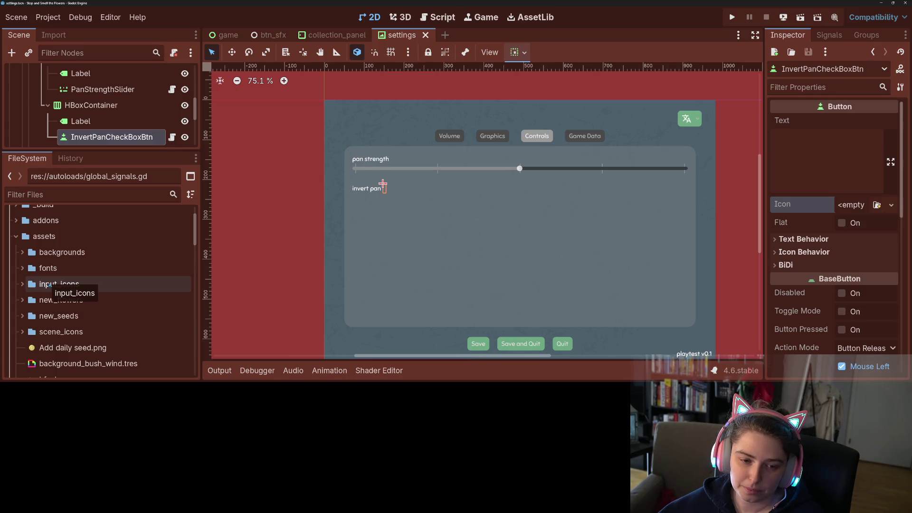
right_click(55, 237)
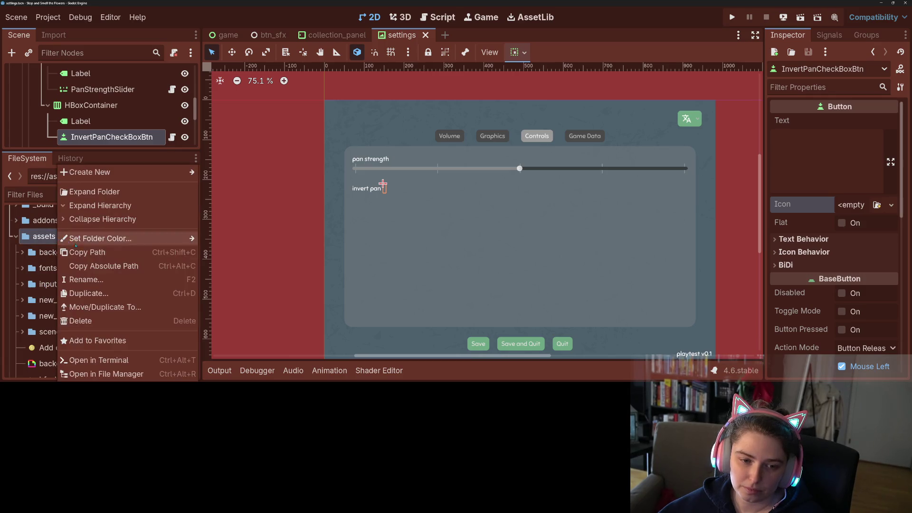
Open assets in File Manager, place the window over the canvas, then expand and collapse new_flowers.
left_click(114, 373)
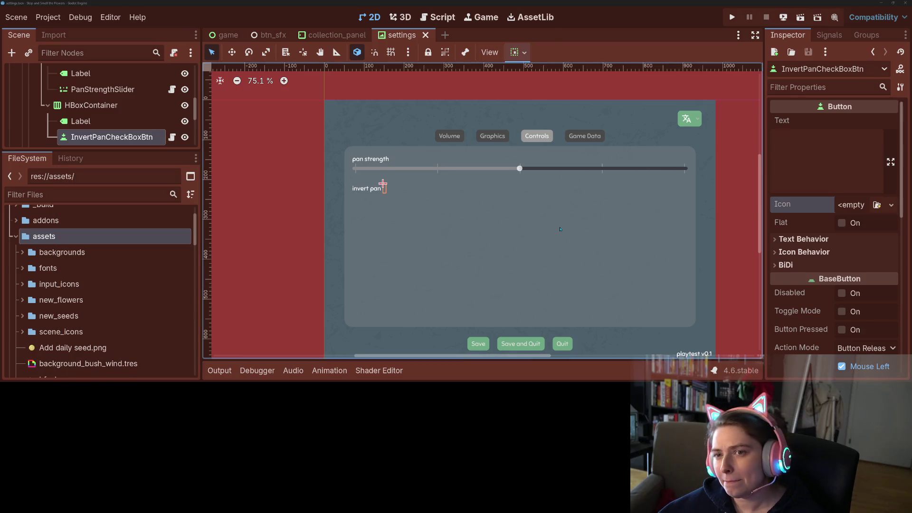
mouse_move(649, 55)
left_mouse_down()
mouse_move(293, 88)
mouse_move(317, 82)
left_mouse_up()
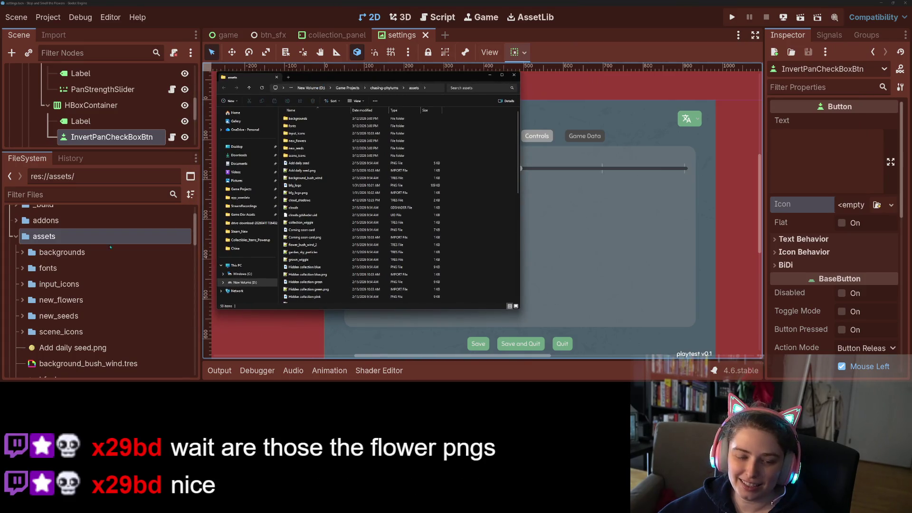
double_click(61, 300)
scroll(90, 319, "down", 3)
scroll(89, 319, "down", 10)
scroll(95, 319, "up", 15)
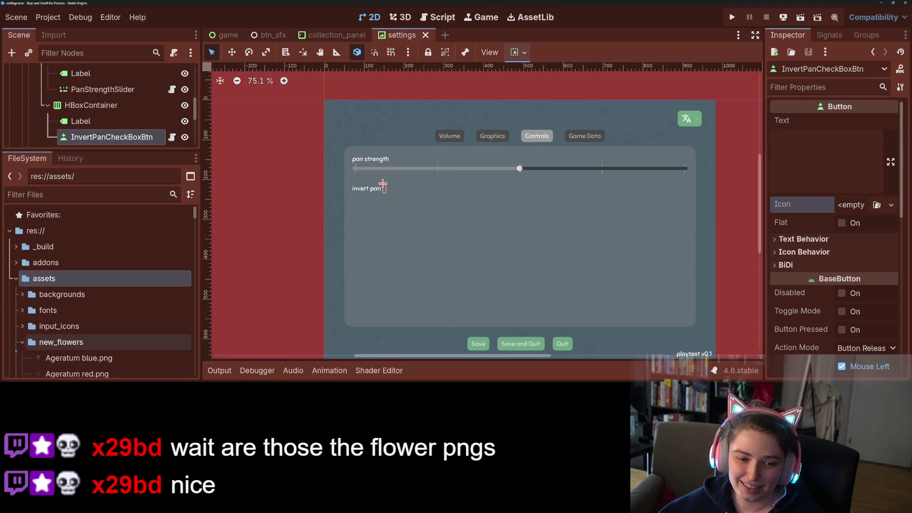
left_click(22, 342)
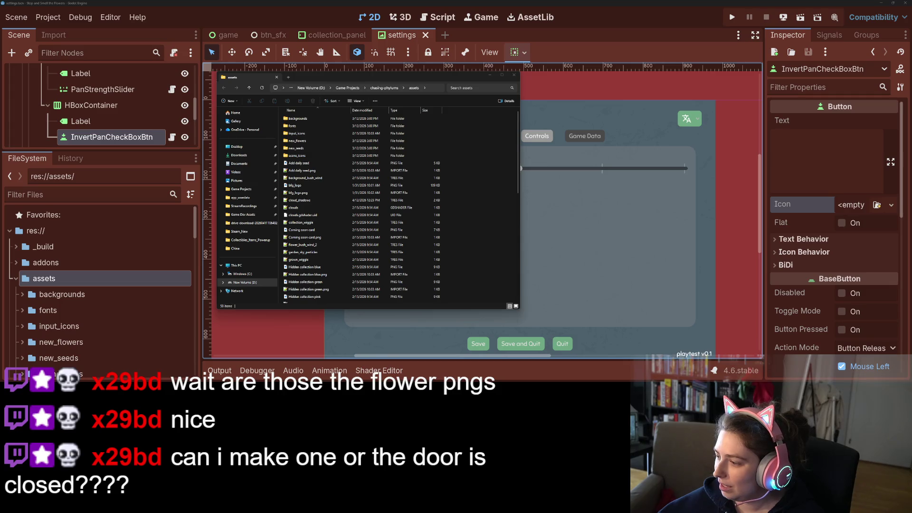
In a second Explorer window, browse to Art2D > Kenney > kenney_game-icons > PNG > White > 2x.
mouse_move(911, 52)
left_mouse_down()
mouse_move(790, 53)
mouse_move(726, 77)
left_mouse_up()
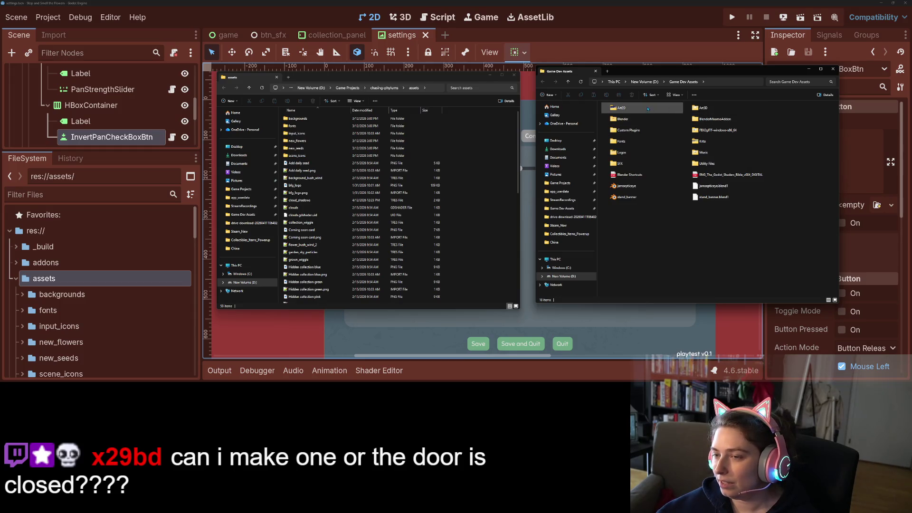
double_click(620, 108)
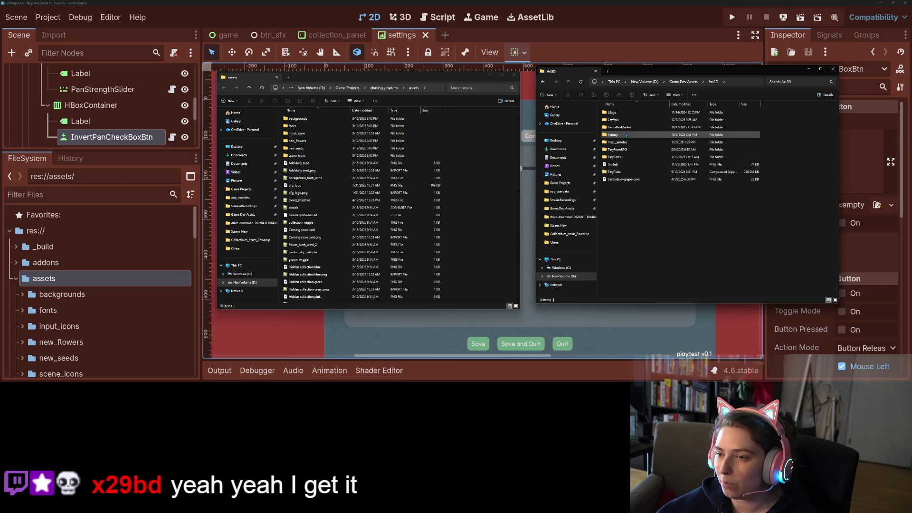
mouse_move(635, 129)
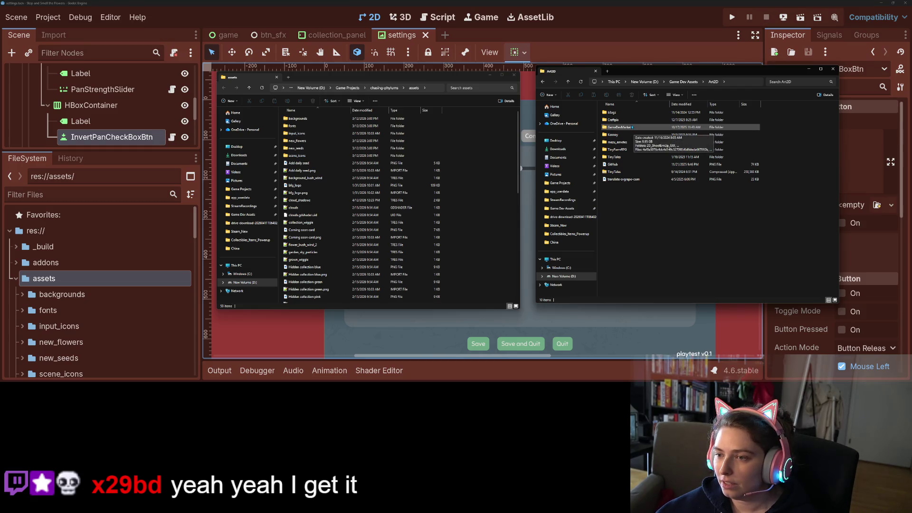
double_click(618, 134)
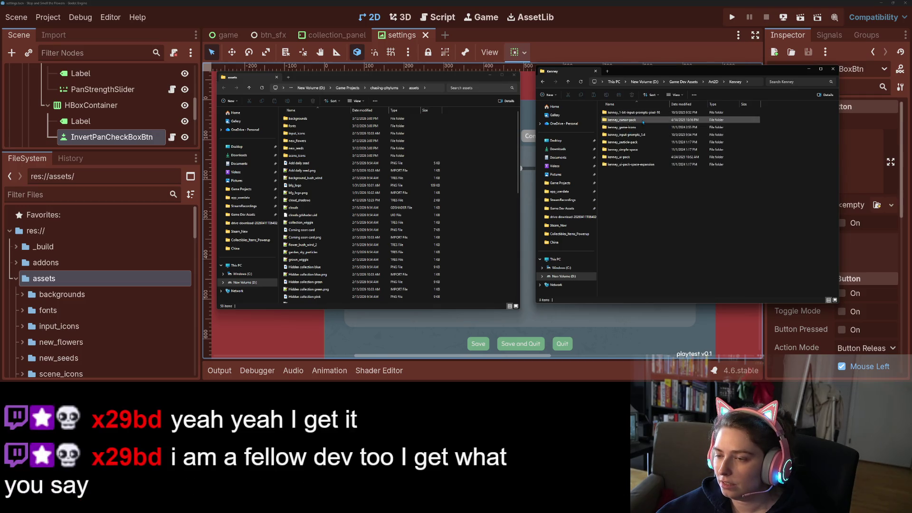
double_click(640, 127)
double_click(618, 112)
double_click(625, 120)
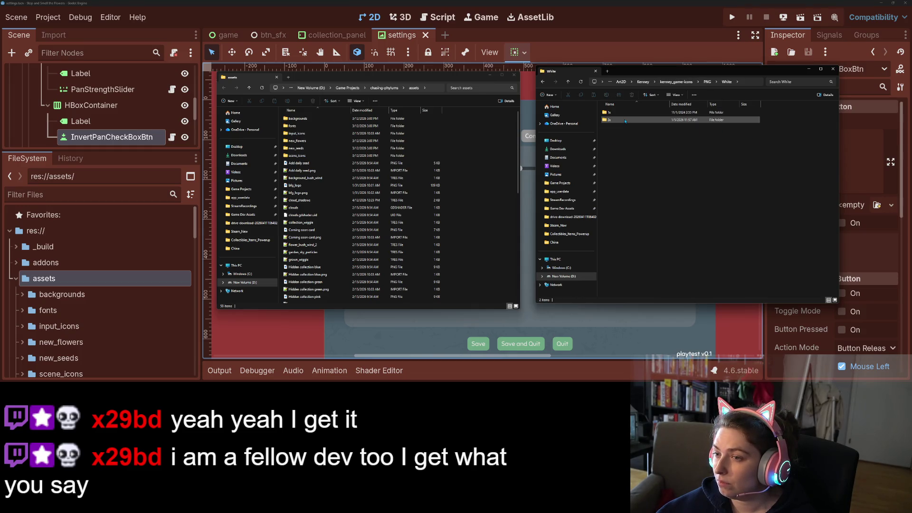
double_click(626, 120)
scroll(732, 238, "down", 8)
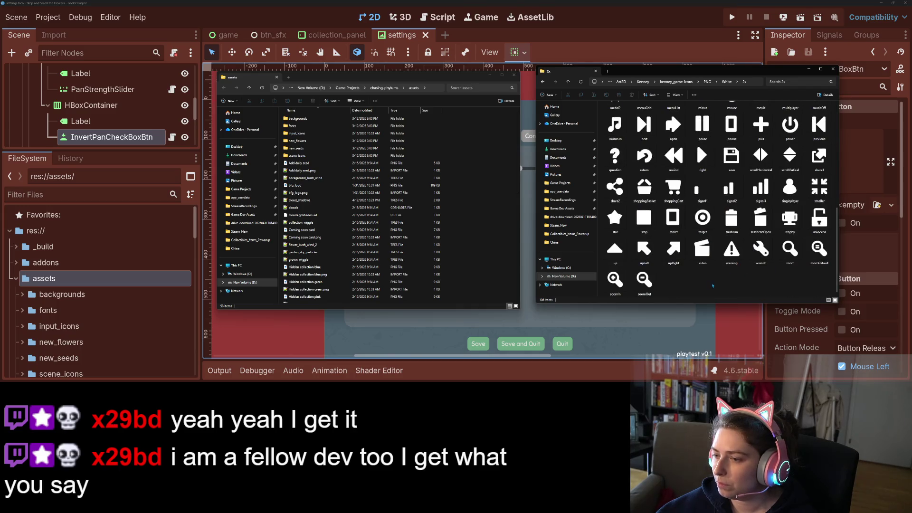
scroll(732, 285, "up", 5)
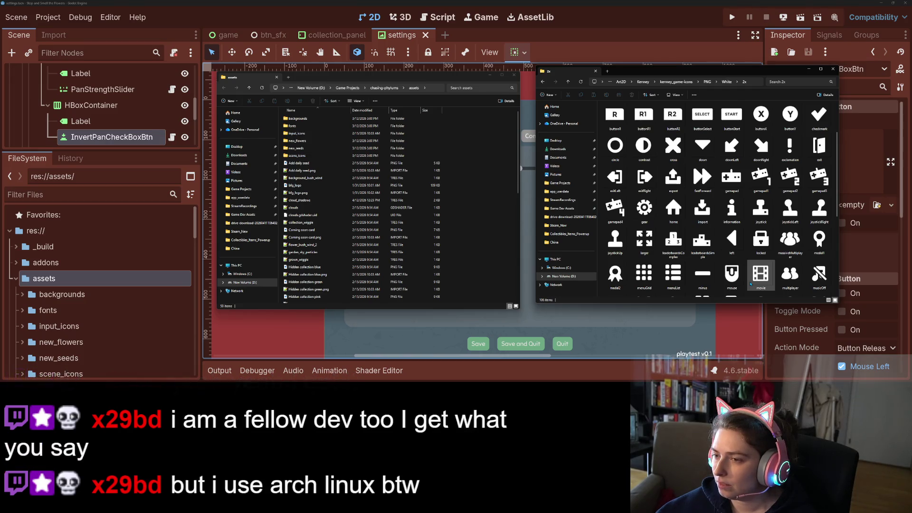
scroll(751, 283, "up", 2)
Copy the checkmark icon into the project's assets folder and return to Godot.
left_click(817, 181)
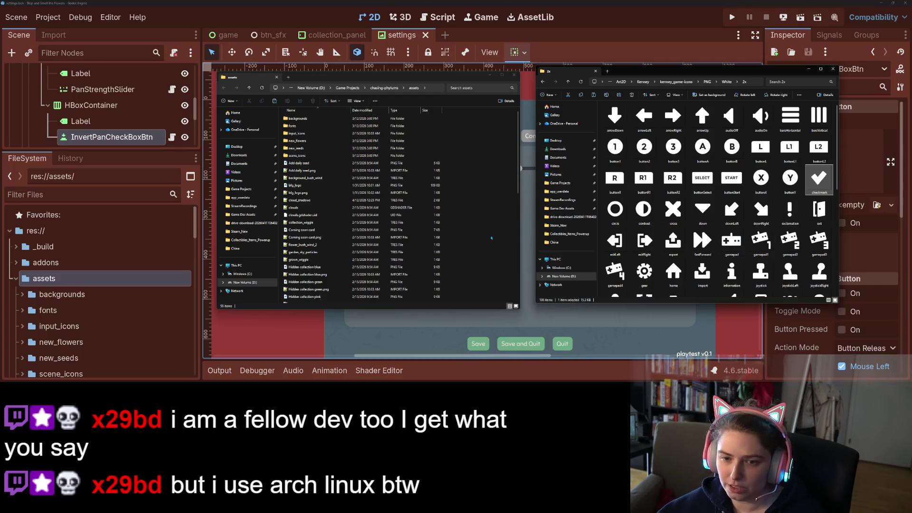
left_click(491, 238)
key("ctrl+v")
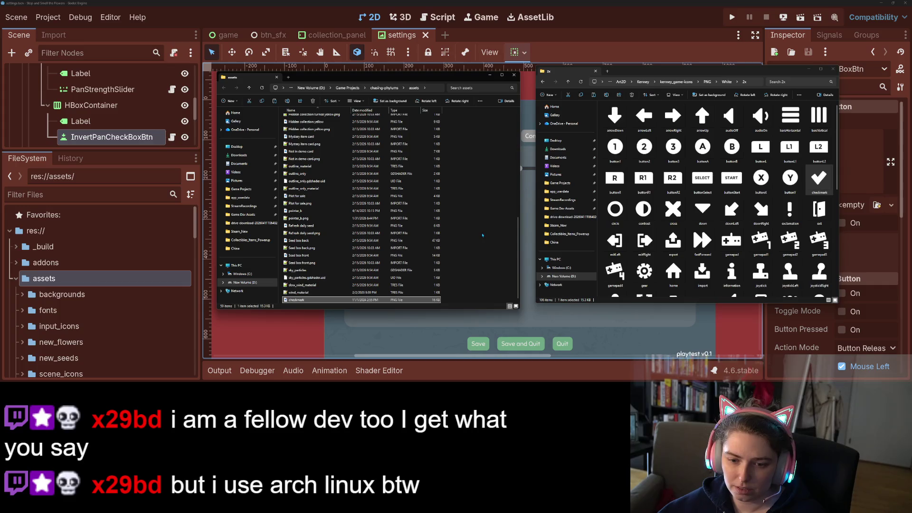
key("alt+Tab")
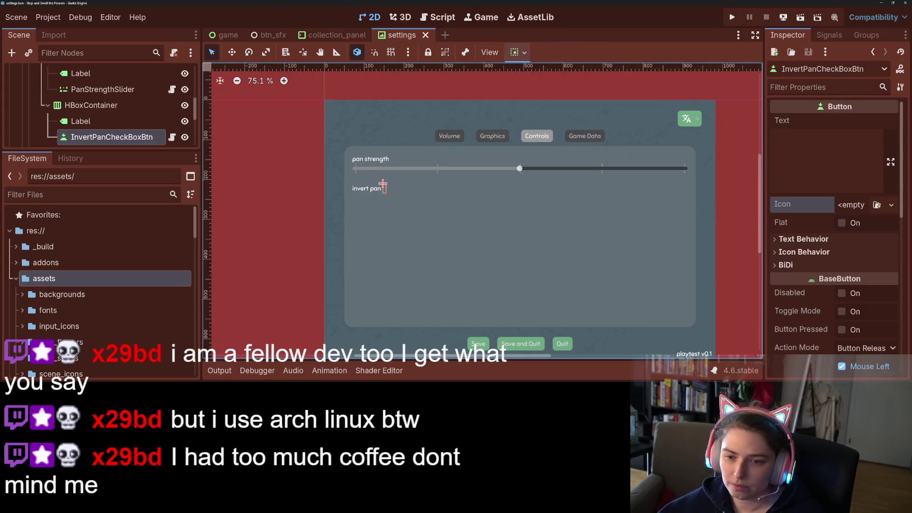
Try checkmark.png as the invert pan button's Icon, then reset the Icon to empty.
left_click(877, 204)
type("chec")
key("Return")
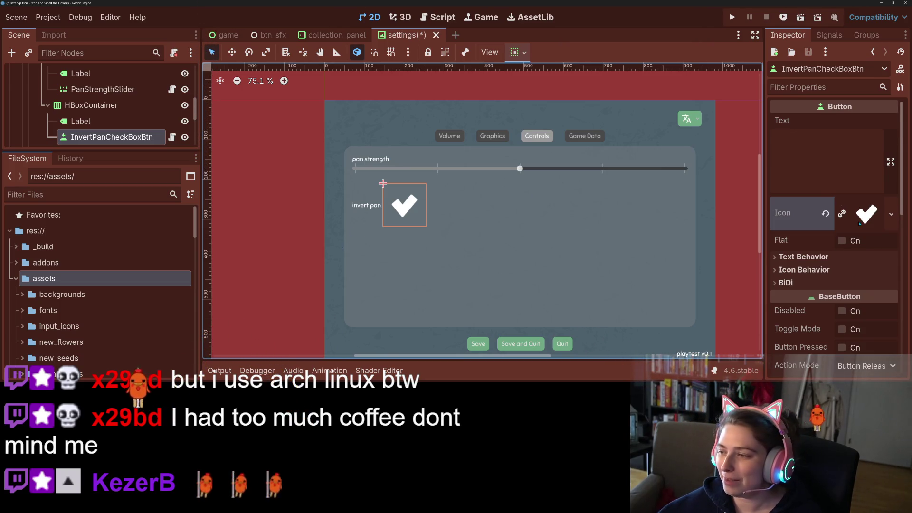
left_click(826, 214)
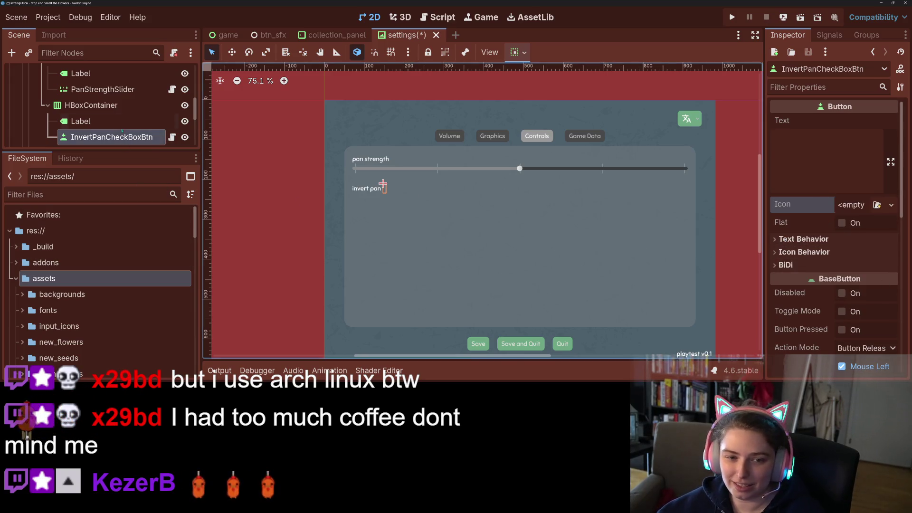
Open InvertPanCheckBoxBtn's script and place the caret on the blank line after extends.
left_click(121, 123)
left_click(112, 138)
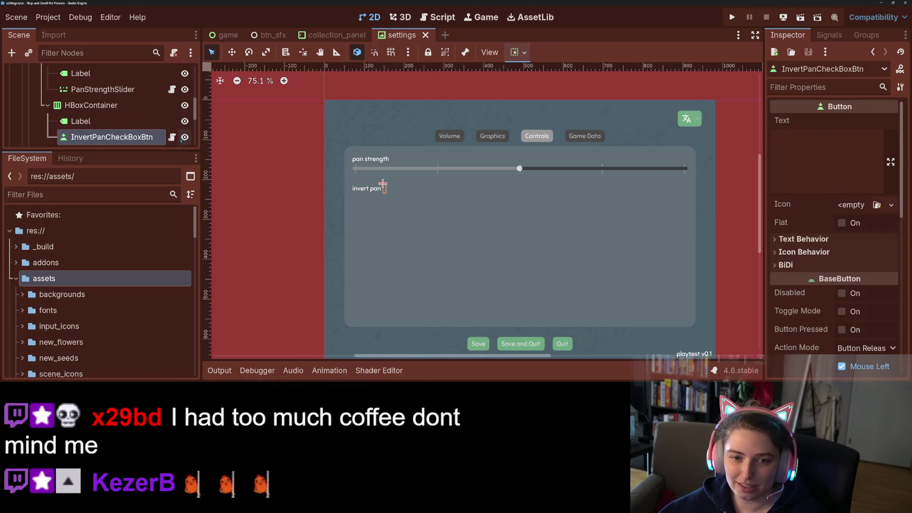
left_click(172, 137)
left_click(452, 84)
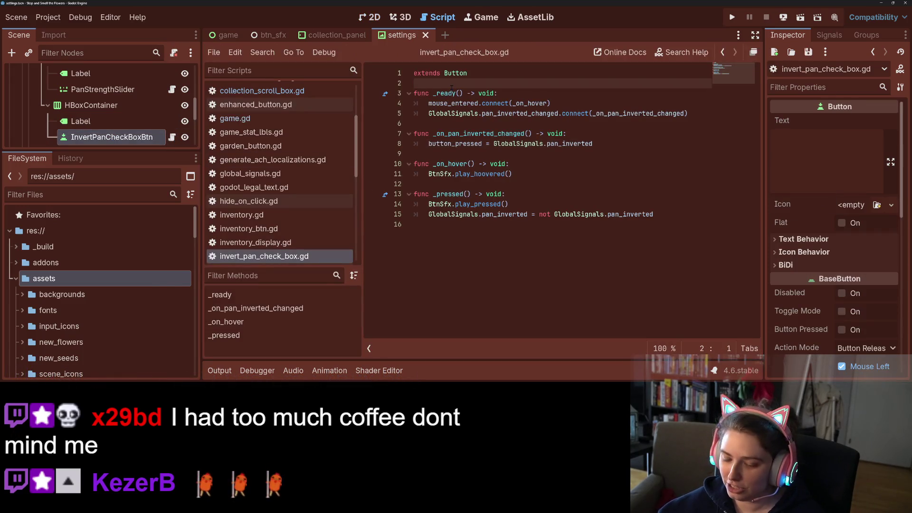
Type a trial 'export var check' line below extends in the script, then delete it again.
key("Return")
key("Return")
key("Up")
type("export var ")
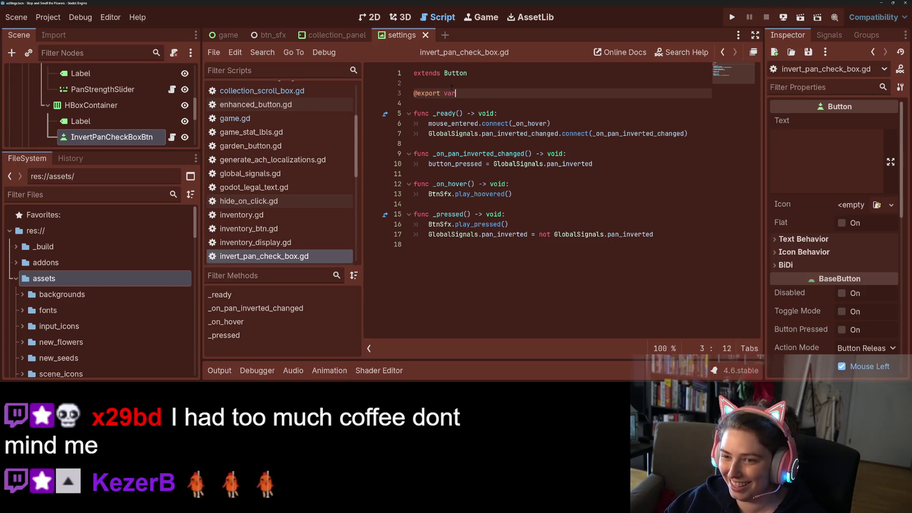
type("check")
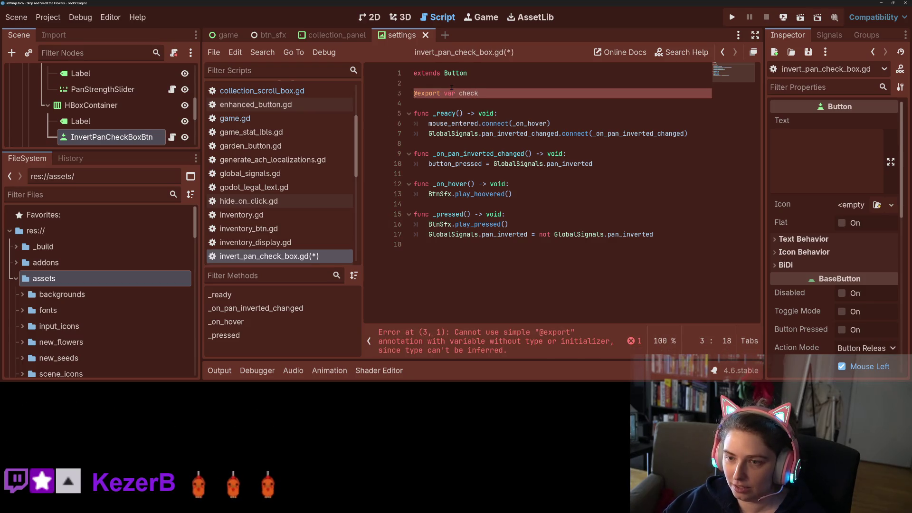
key("shift+Home")
key("BackSpace")
Delete checkmark.png from the FileSystem dock and bring File Explorer back to the front.
scroll(81, 291, "down", 5)
left_click(81, 290)
key("Delete")
key("Return")
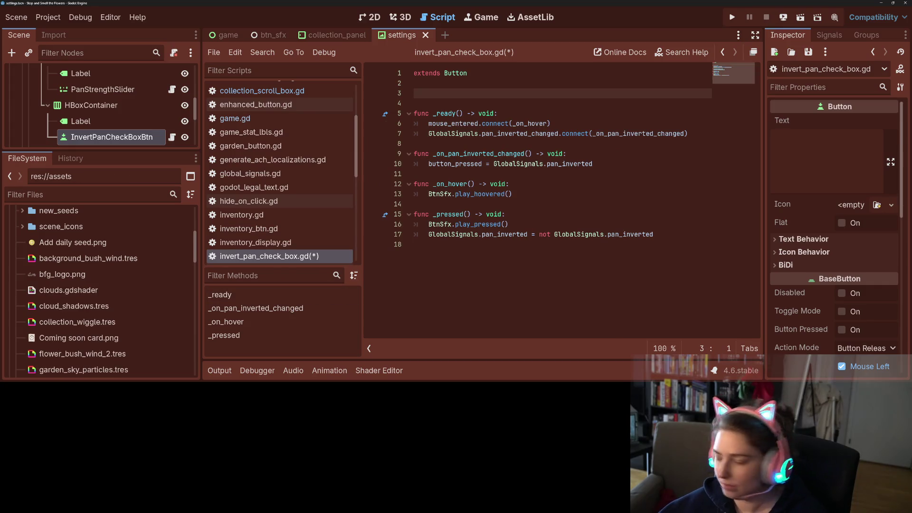
key("alt+Tab")
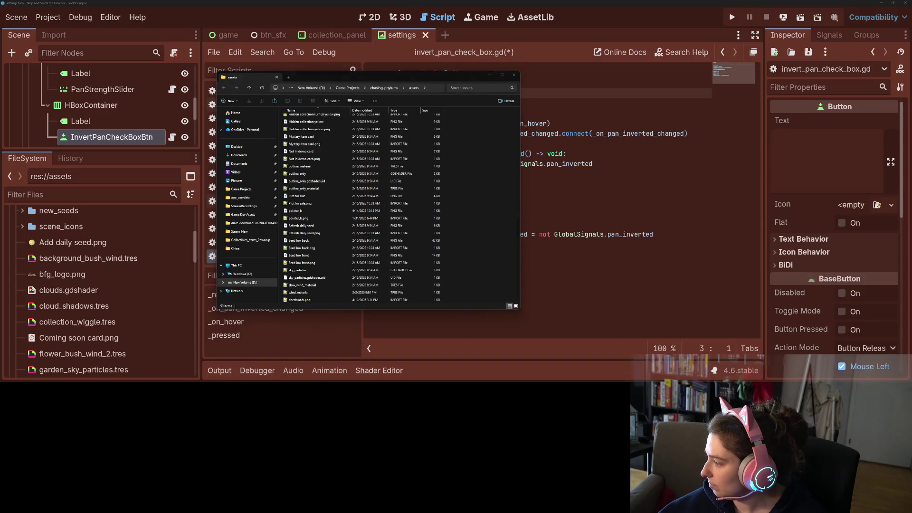
Copy the small White 1x checkmark icon from the Kenney icons into the project's assets folder.
key("alt+Tab+Tab")
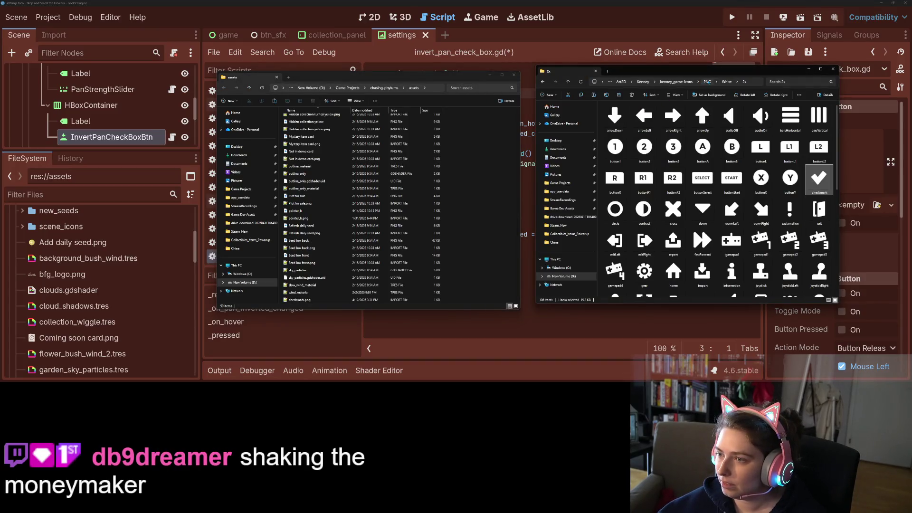
left_click(708, 81)
double_click(638, 120)
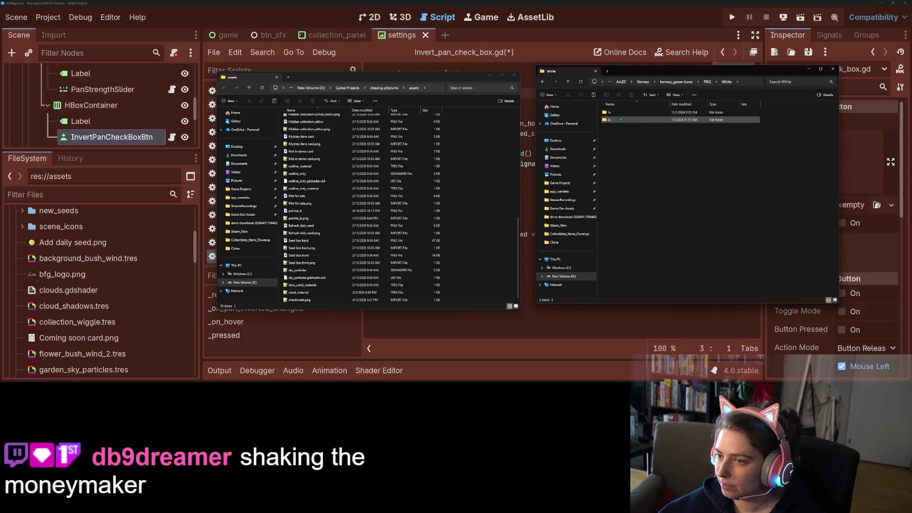
double_click(627, 112)
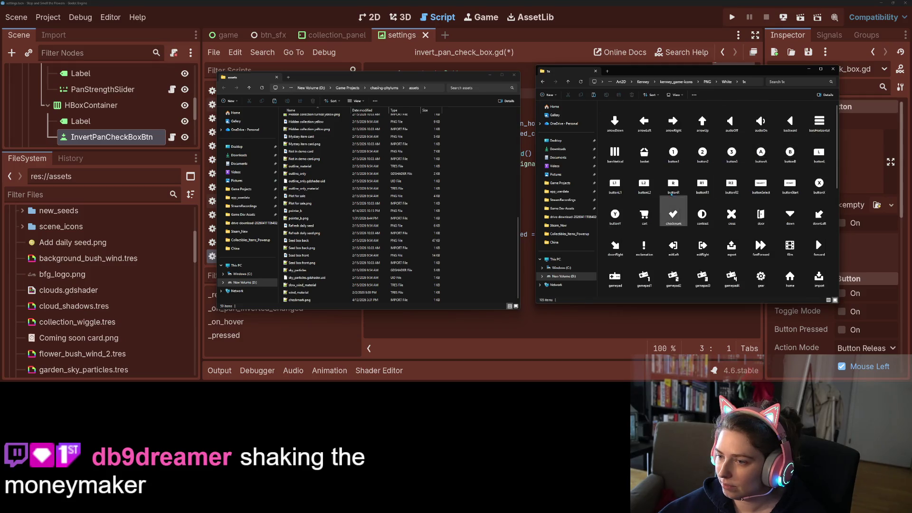
left_click(675, 223)
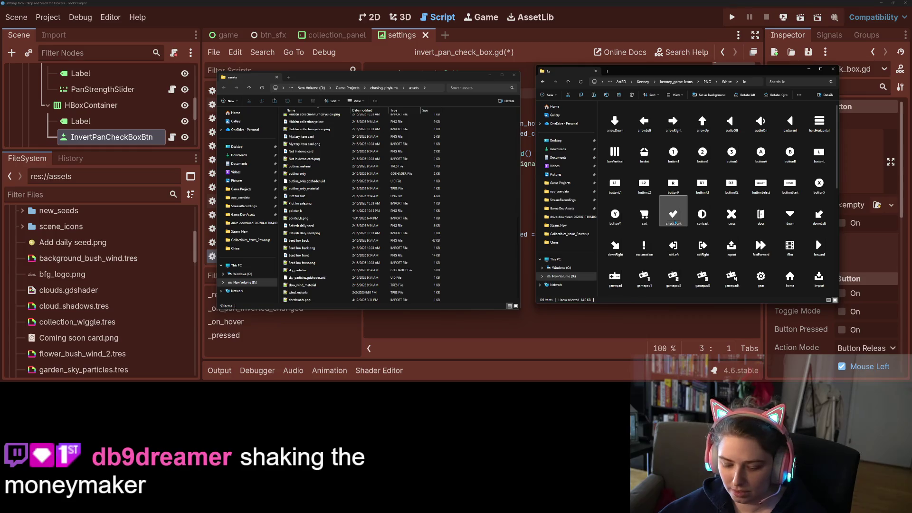
left_click_drag(675, 224, 361, 247)
Clear the icon selection and return to Godot so it imports checkmark.png.
scroll(794, 243, "down", 5)
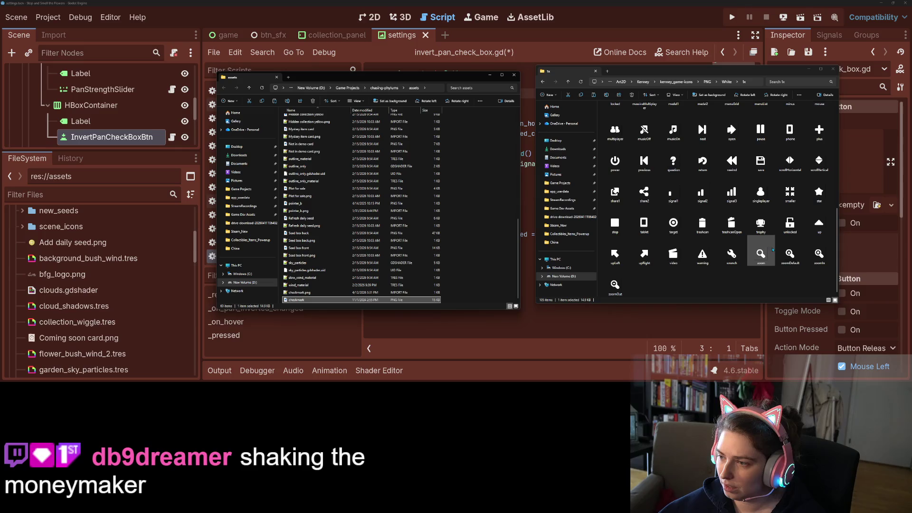
left_click(673, 224)
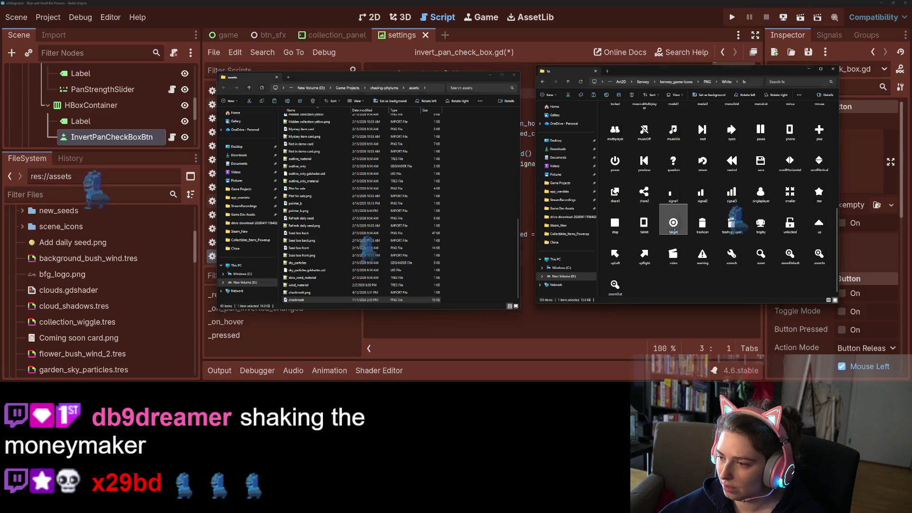
scroll(671, 228, "up", 3)
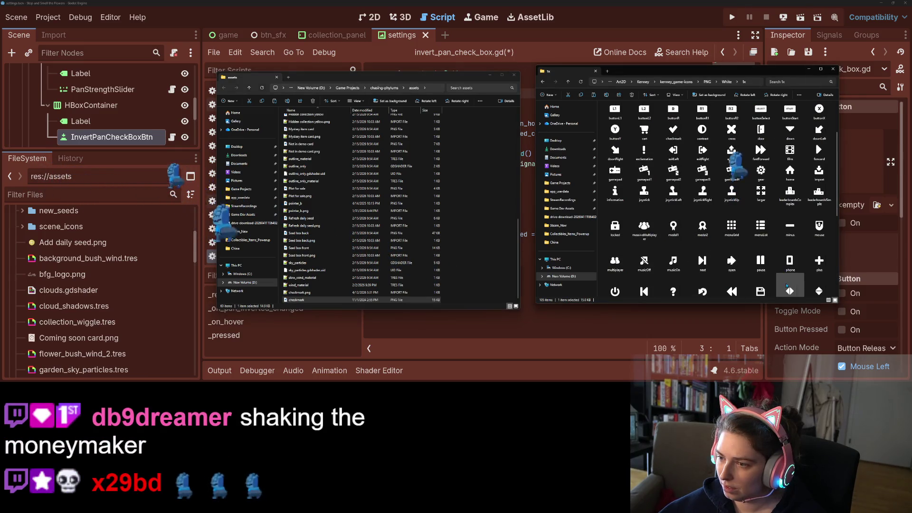
scroll(774, 280, "up", 2)
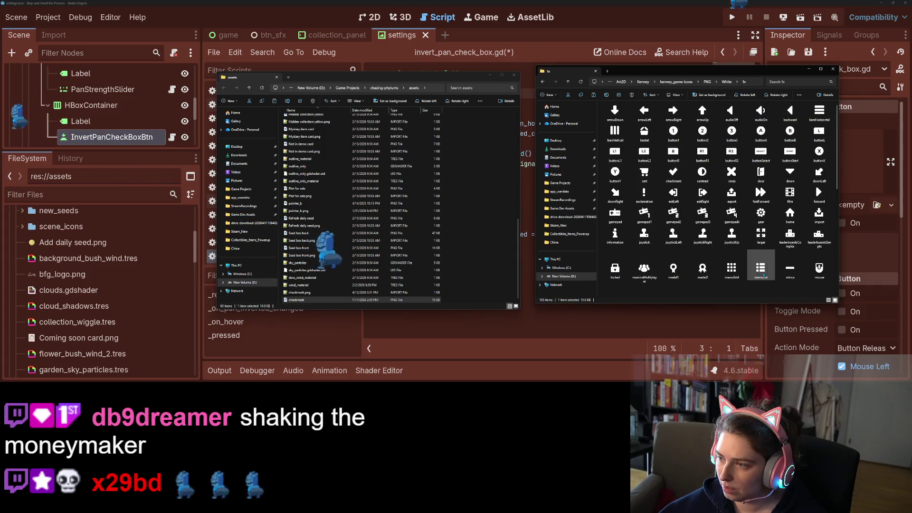
scroll(698, 238, "down", 5)
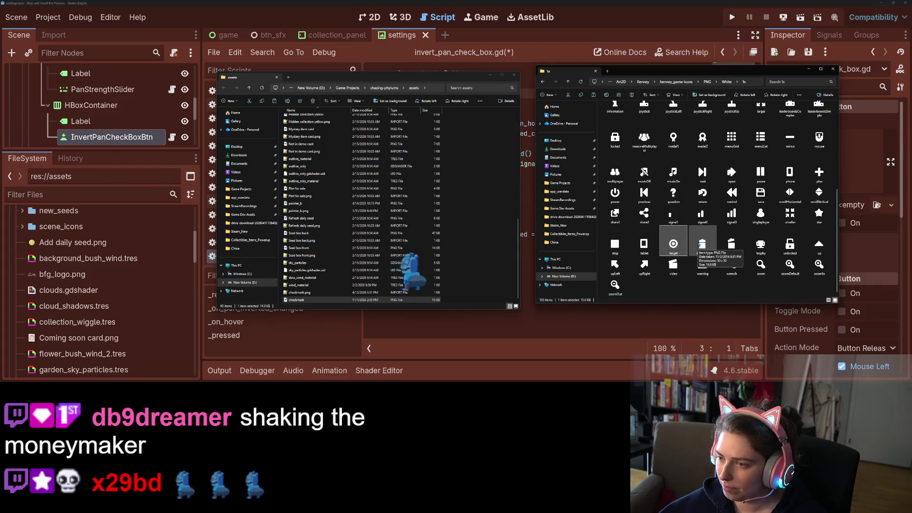
left_click(682, 276)
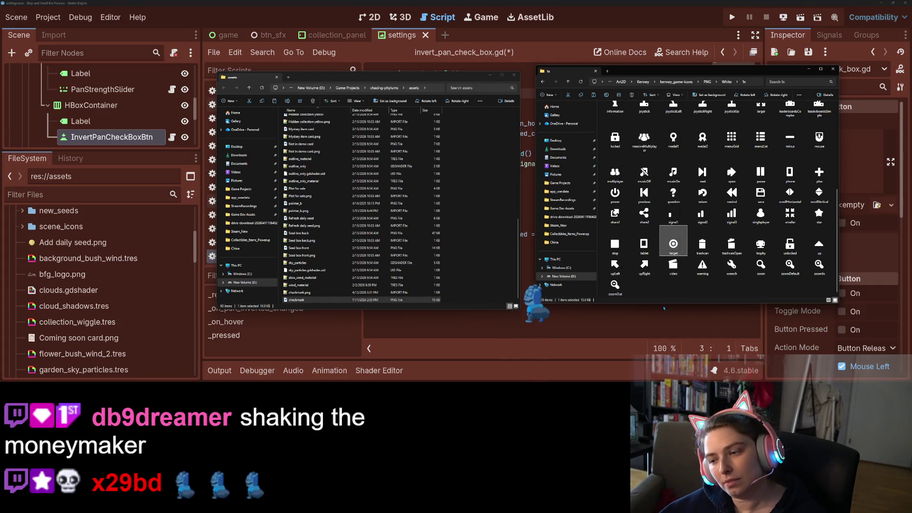
left_click(473, 257)
left_click(131, 170)
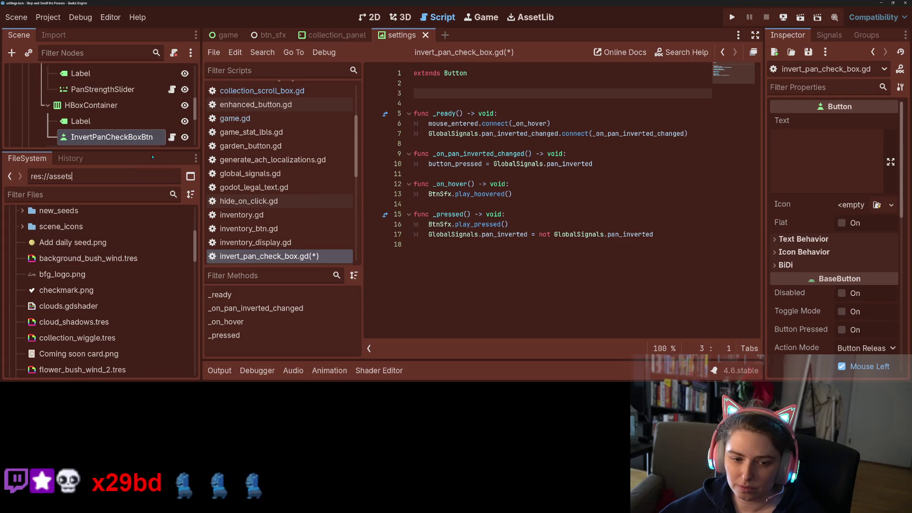
Try checkmark.png as the invert pan button's Icon in the 2D view, then clear the Icon.
left_click_drag(66, 290, 841, 214)
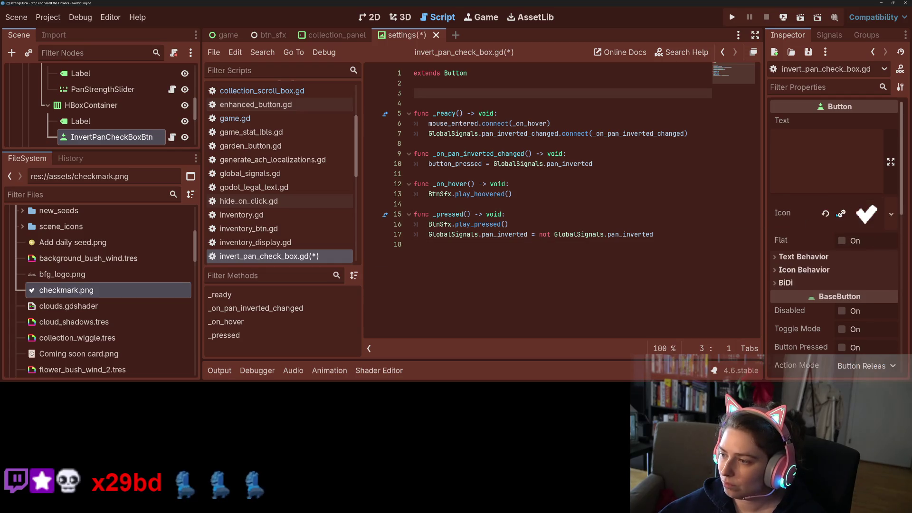
left_click(370, 17)
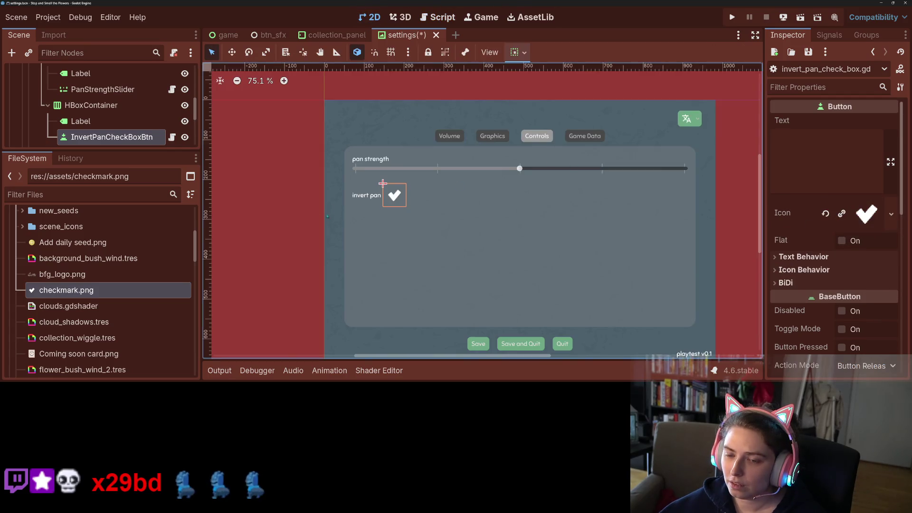
left_click(306, 208)
left_click(395, 194)
scroll(381, 199, "up", 6)
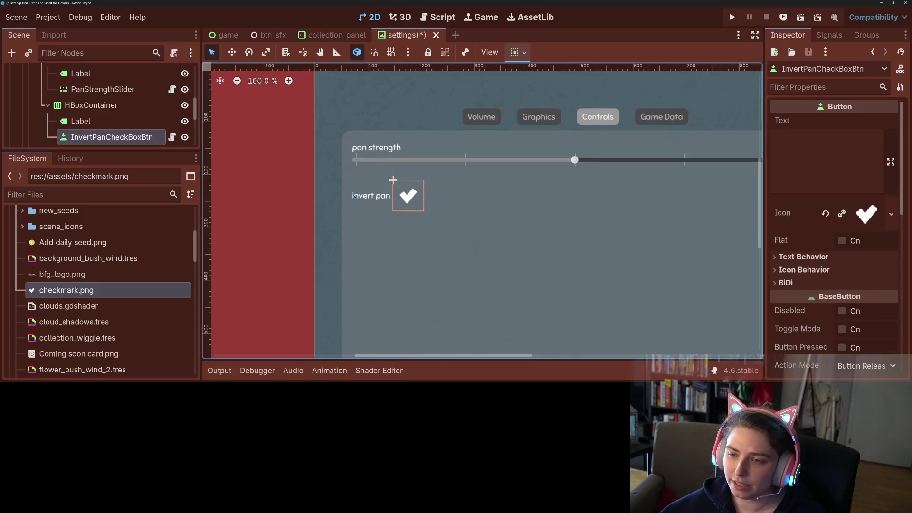
scroll(440, 225, "down", 6)
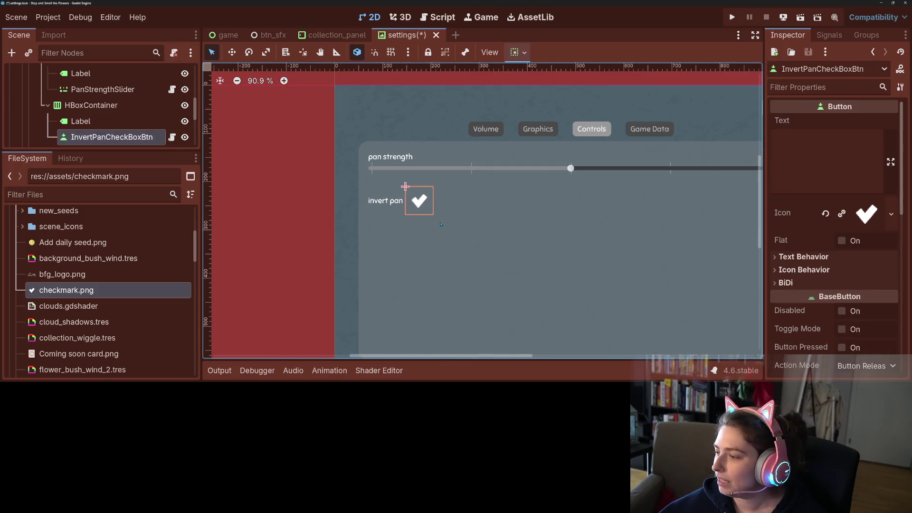
scroll(477, 254, "up", 2)
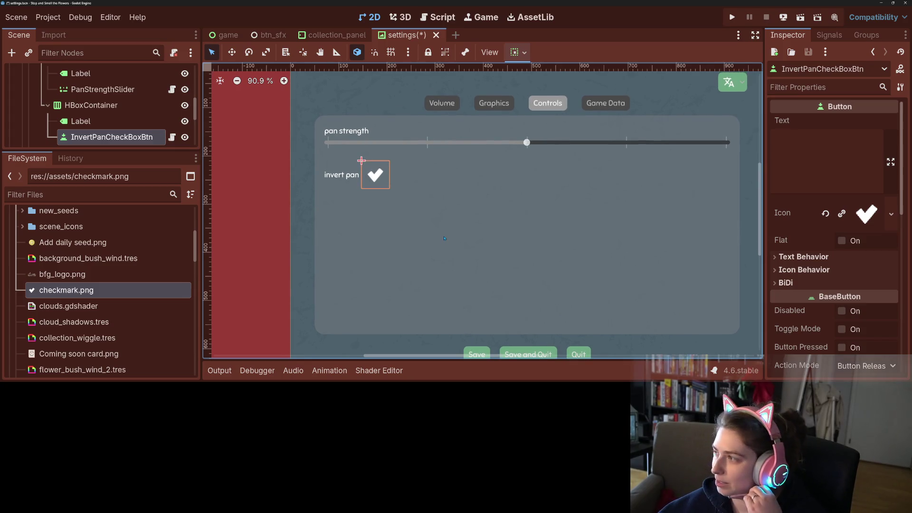
left_click(826, 214)
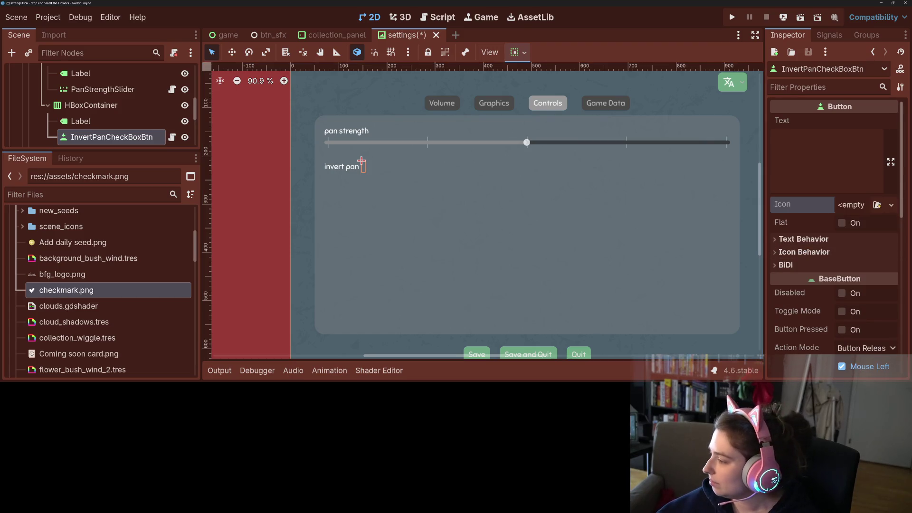
Delete checkmark.png from the project's FileSystem and switch back to the assets folder window.
key("alt+Tab")
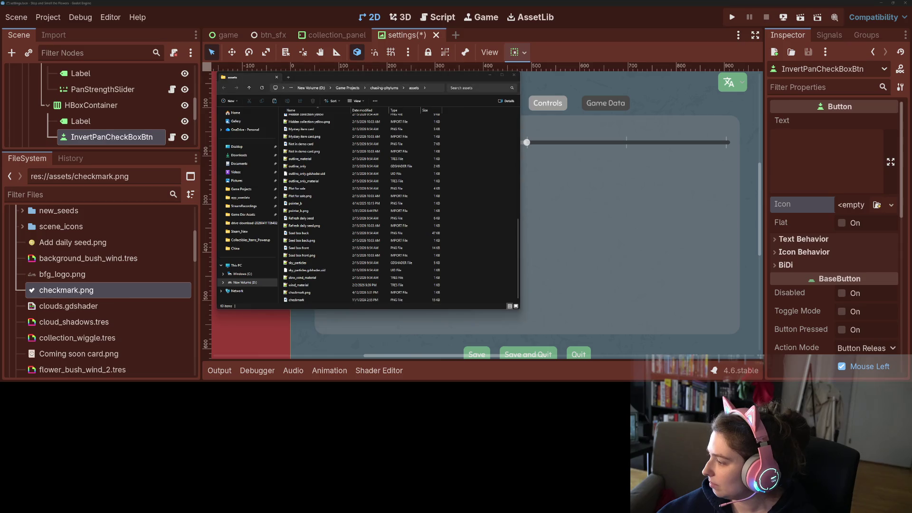
key("alt+Tab")
left_click(69, 306)
left_click(67, 289)
key("Delete")
key("Return")
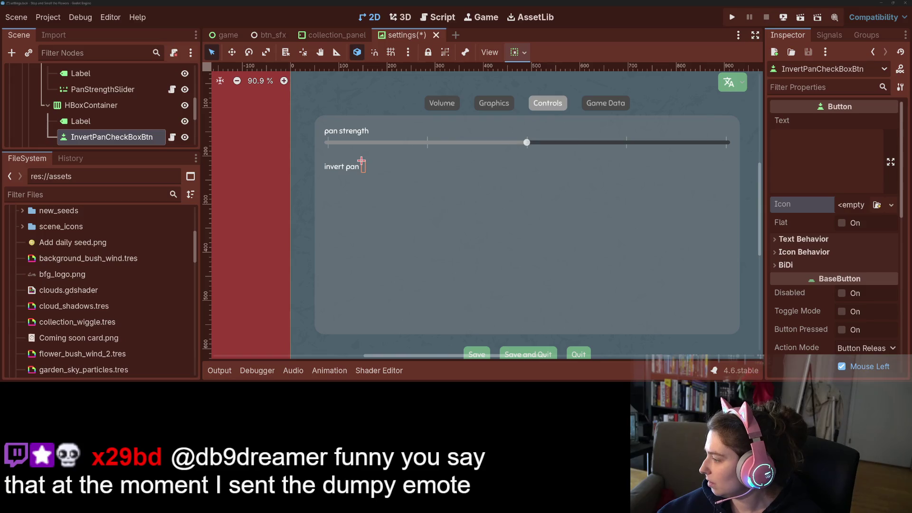
key("alt+Tab")
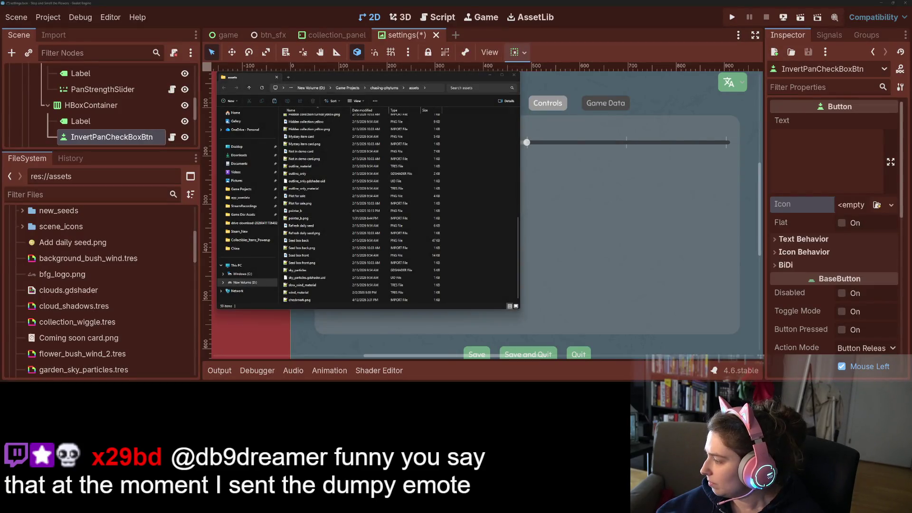
Browse the kenney_ui-pack PNG > Extra > Default images.
key("alt+Tab")
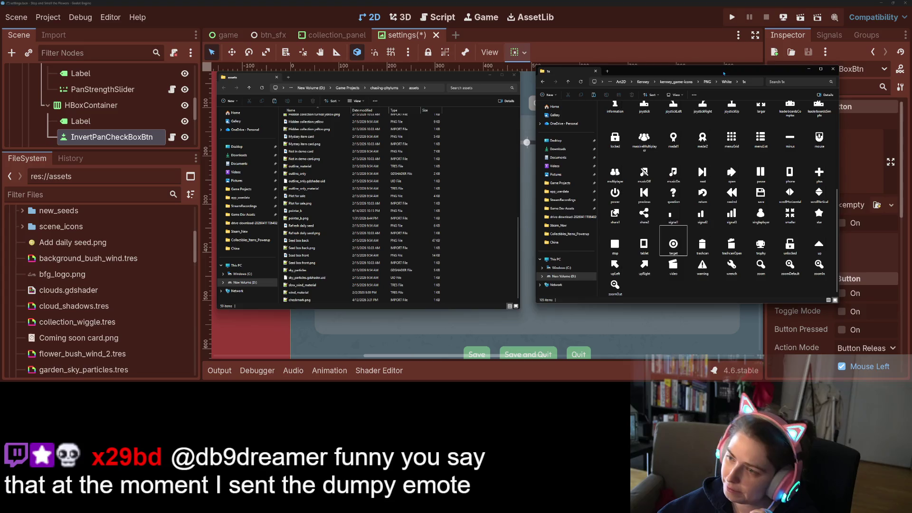
left_click(646, 82)
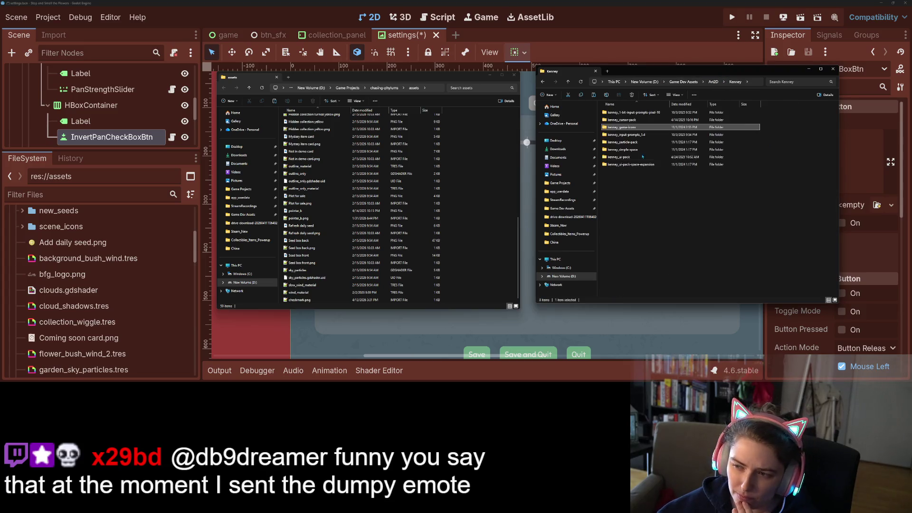
double_click(631, 157)
double_click(614, 120)
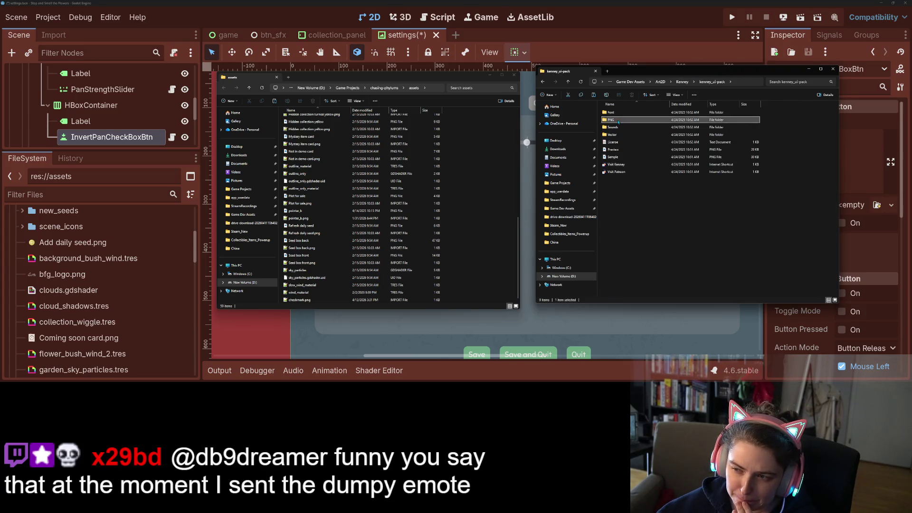
double_click(617, 119)
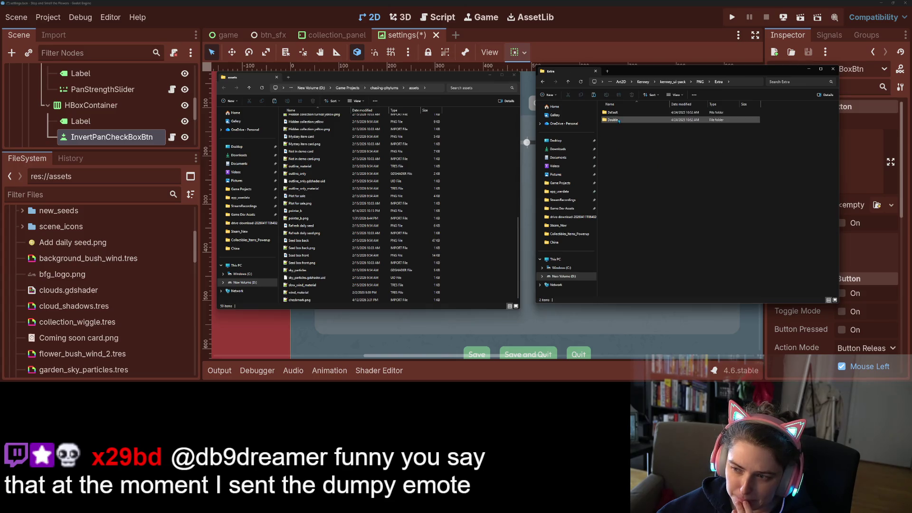
double_click(618, 114)
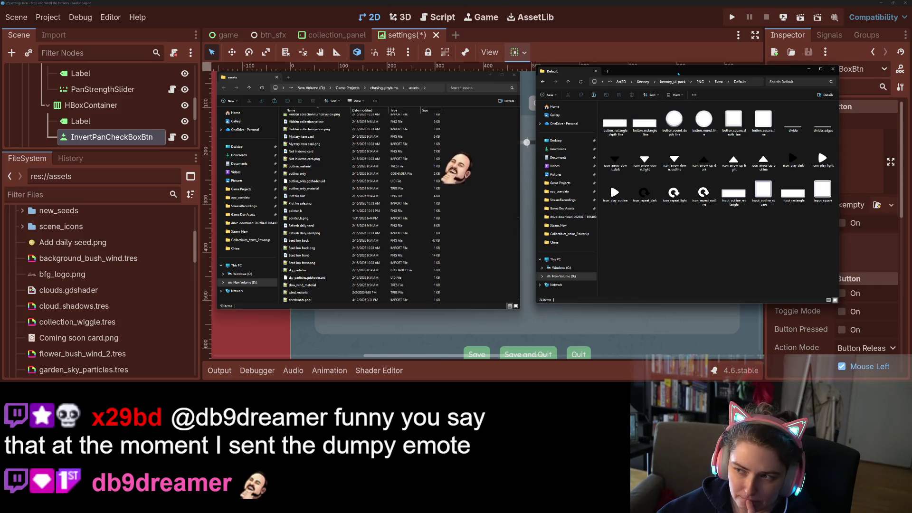
Peek into kenney_1-bit-input-prompts-pixel-16, then return to the Kenney folder.
left_click(643, 82)
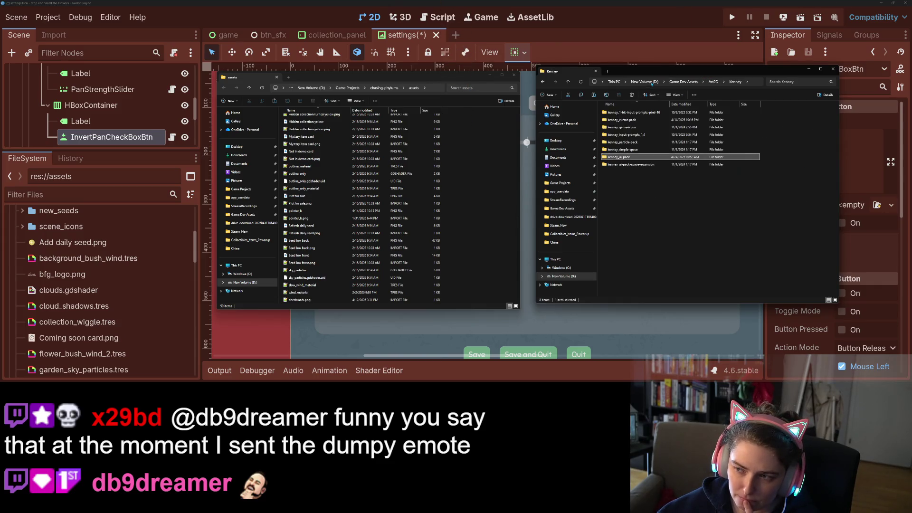
left_click(640, 164)
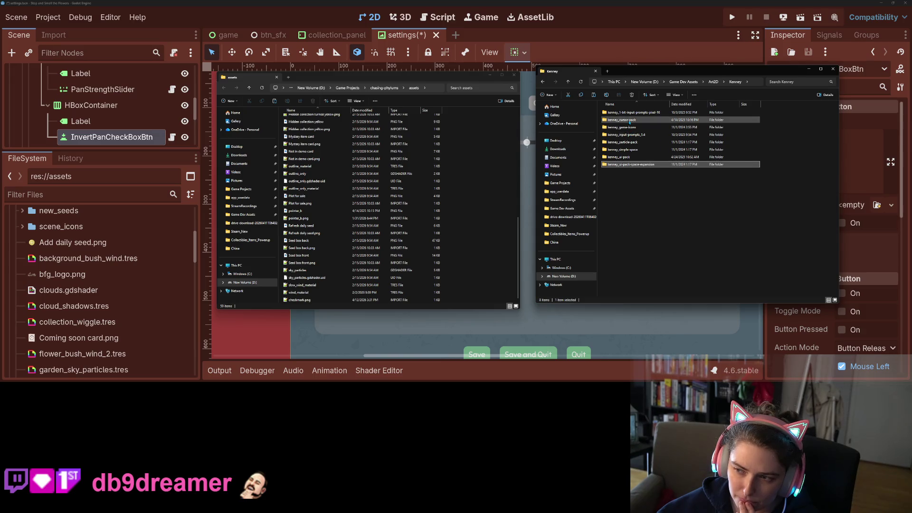
double_click(631, 113)
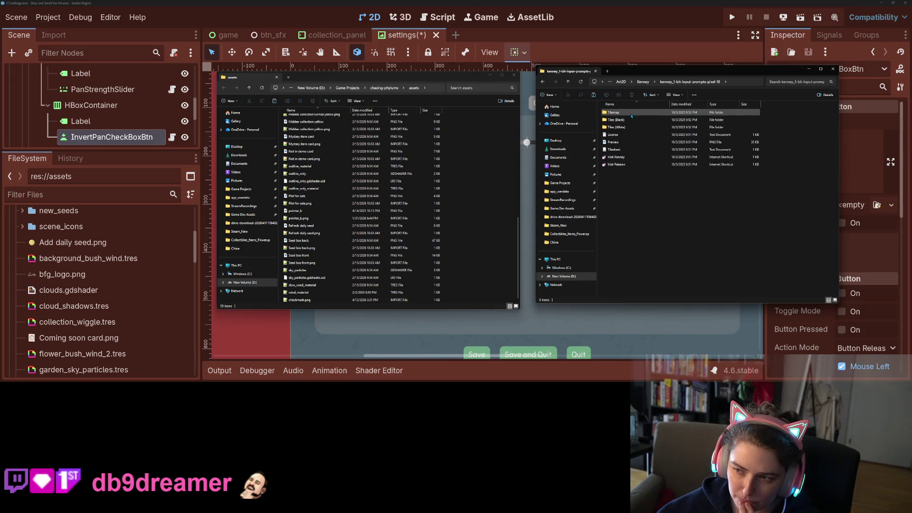
left_click(643, 82)
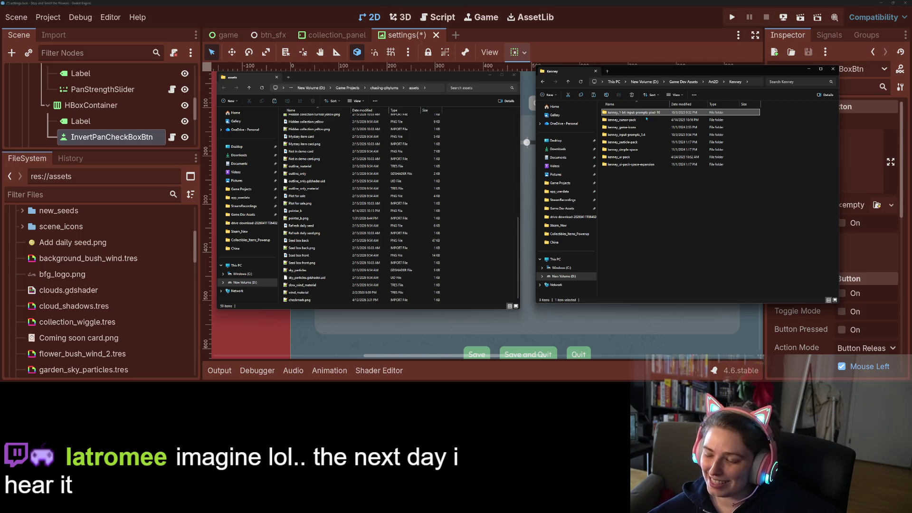
Browse the 1x folder of a long-named GameDevMarket asset pack under Art2D.
left_click(716, 84)
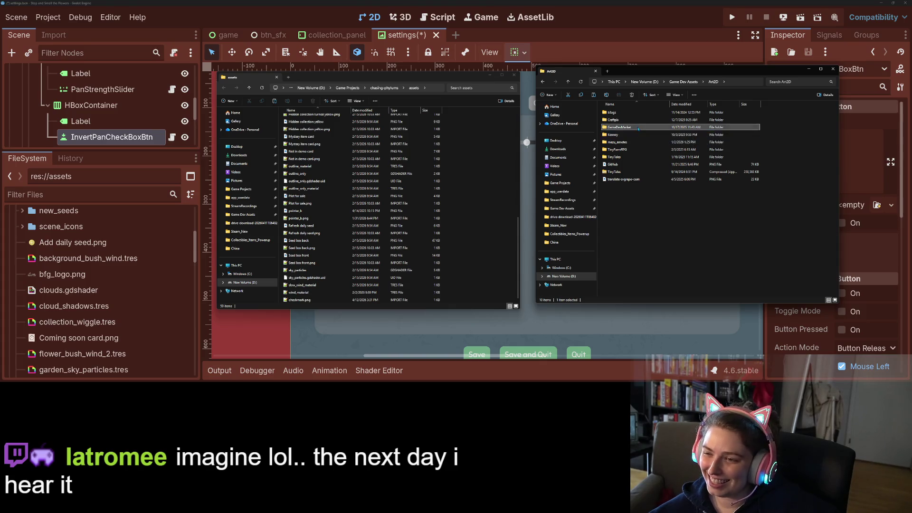
double_click(639, 127)
scroll(647, 217, "down", 7)
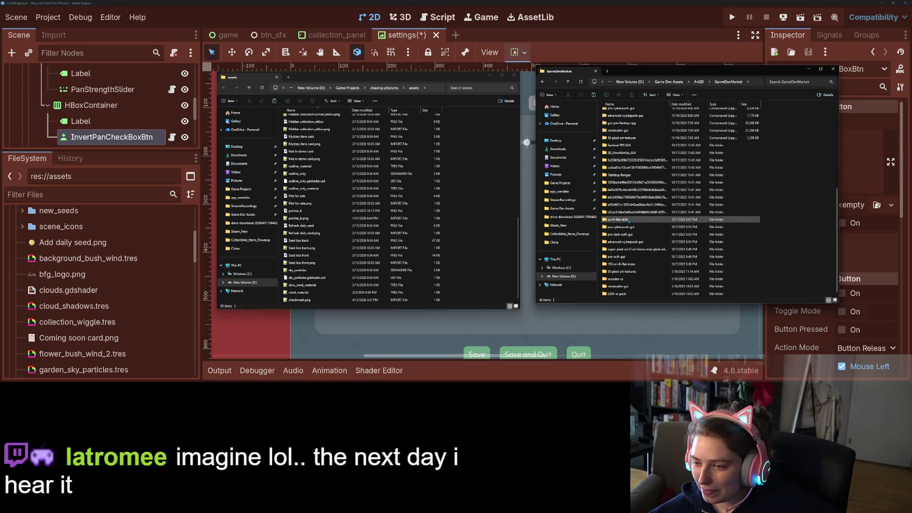
double_click(637, 184)
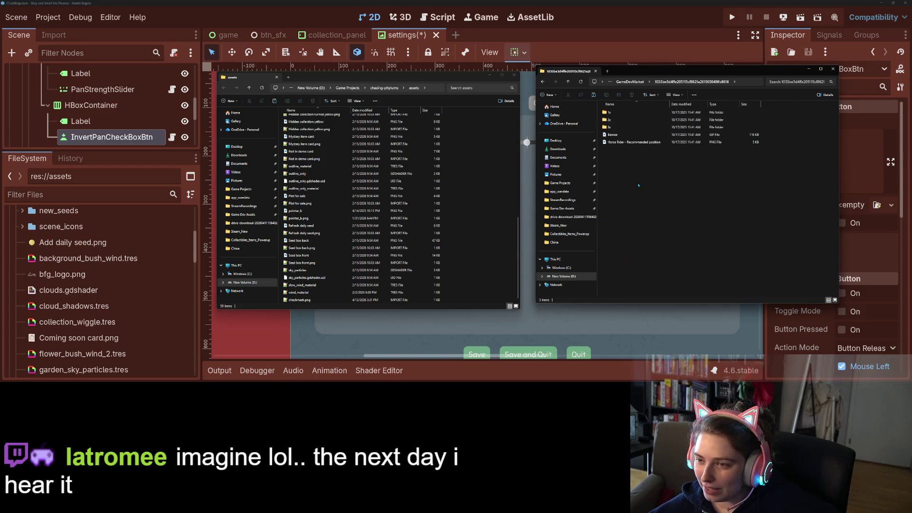
double_click(610, 113)
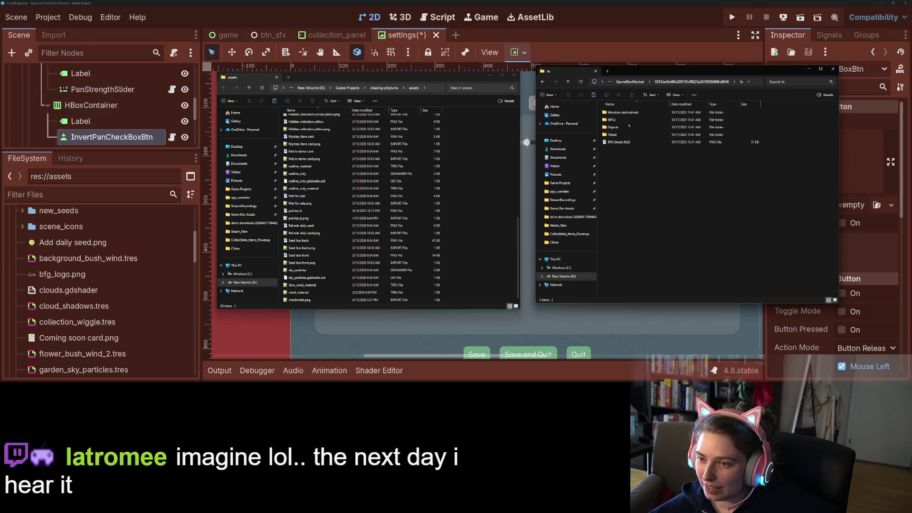
left_click(630, 81)
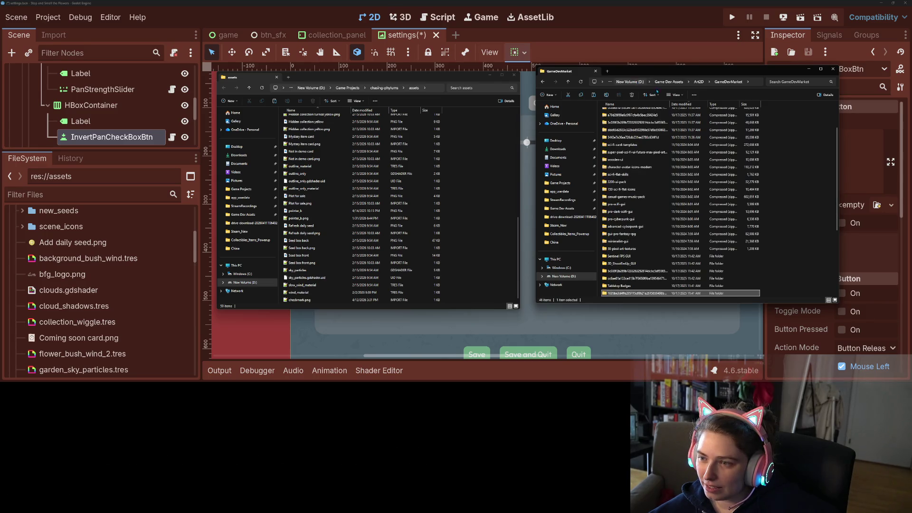
Look through the 2200-ui-pack v1 png 64x64 icons.
scroll(640, 272, "down", 5)
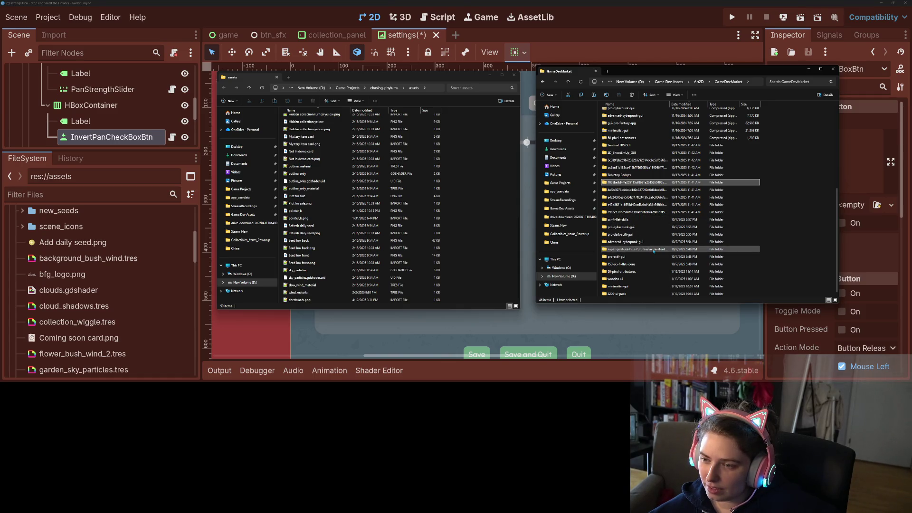
double_click(663, 294)
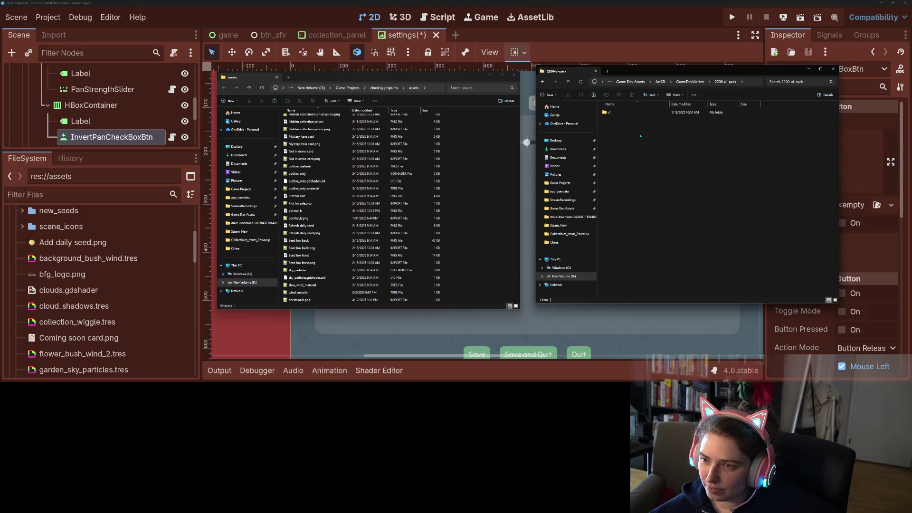
double_click(658, 114)
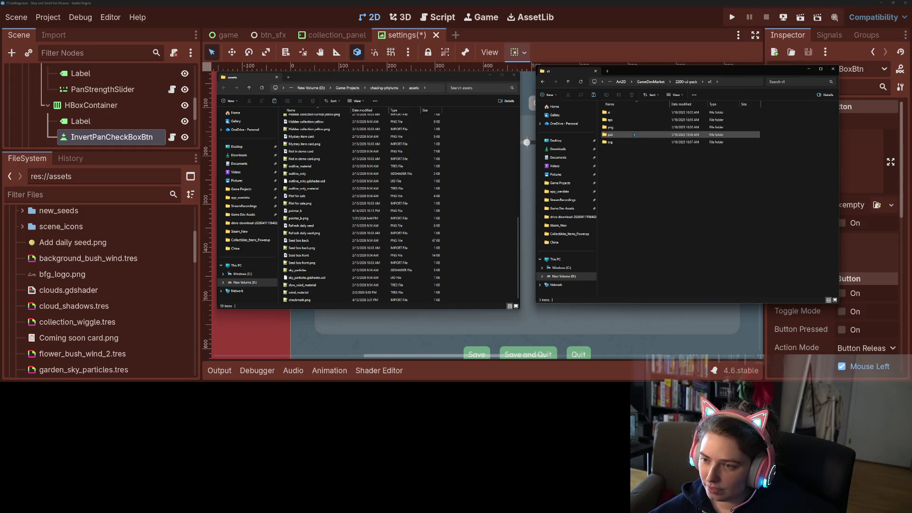
double_click(613, 128)
double_click(613, 113)
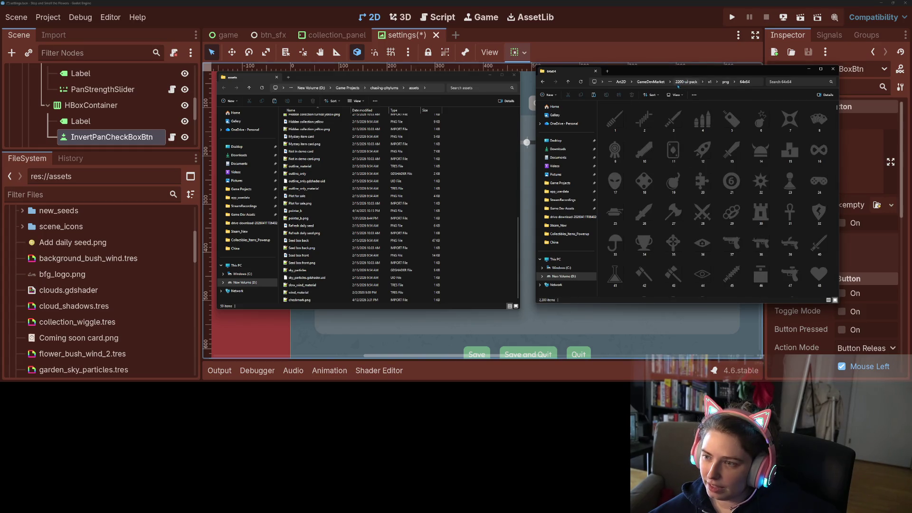
left_click(658, 82)
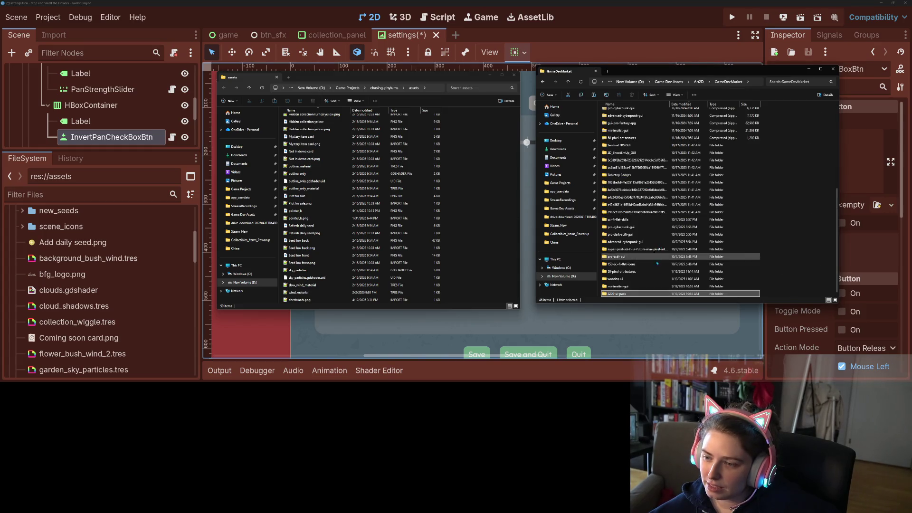
Browse the Minimalist GUI - Sliced Textures BUTTONS > X Button images, then return to Godot.
double_click(632, 287)
double_click(631, 113)
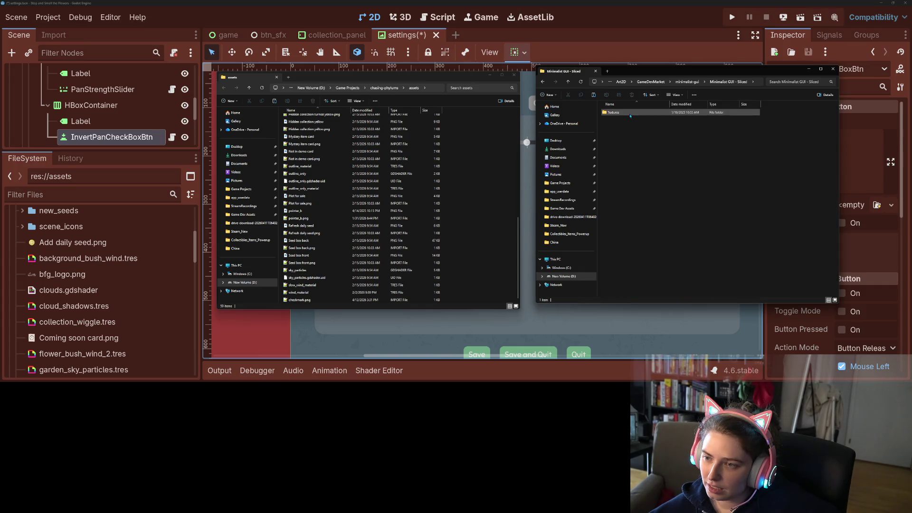
double_click(631, 114)
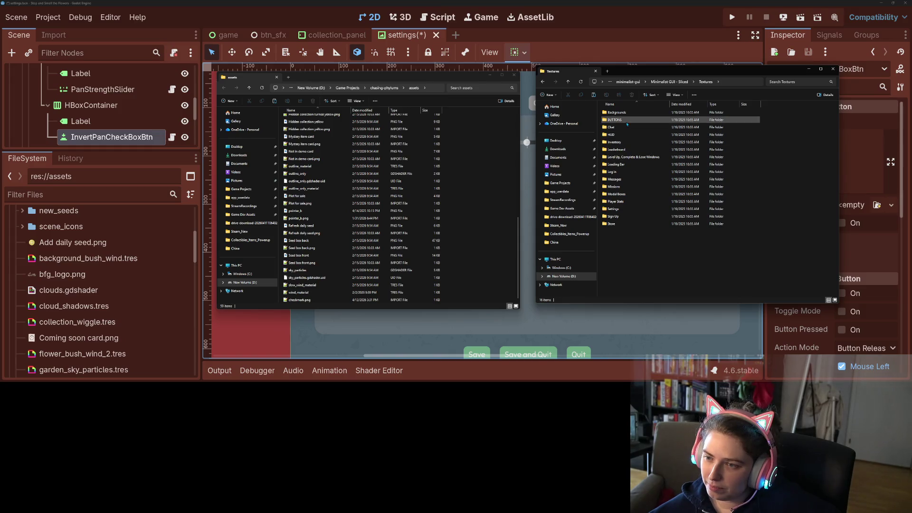
double_click(627, 120)
double_click(630, 143)
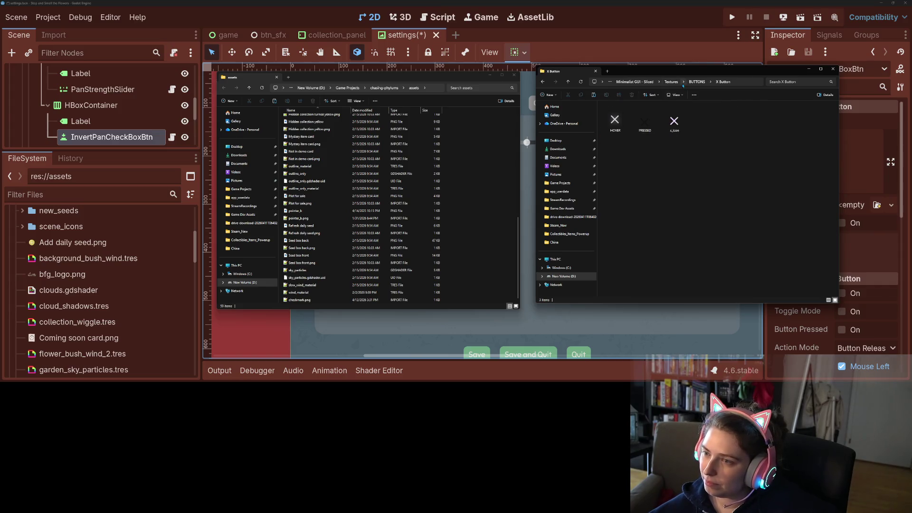
left_click(670, 82)
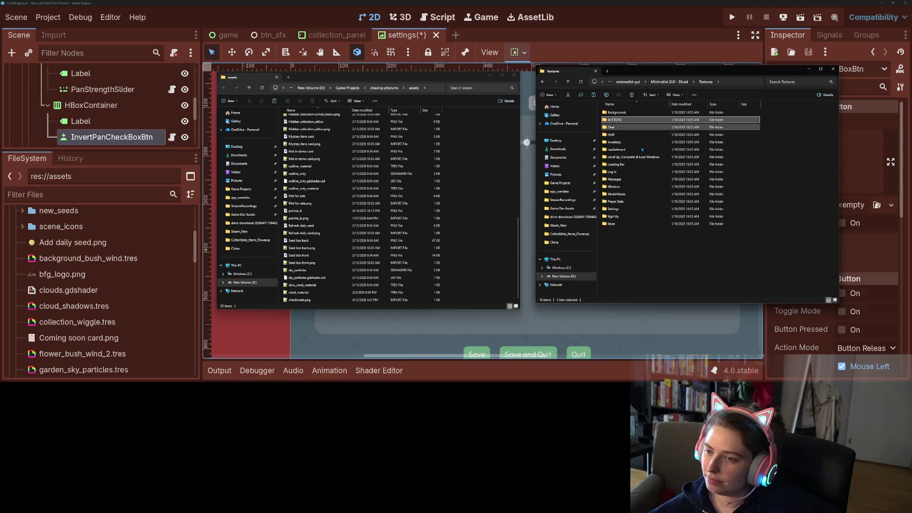
left_click(661, 233)
left_click(555, 29)
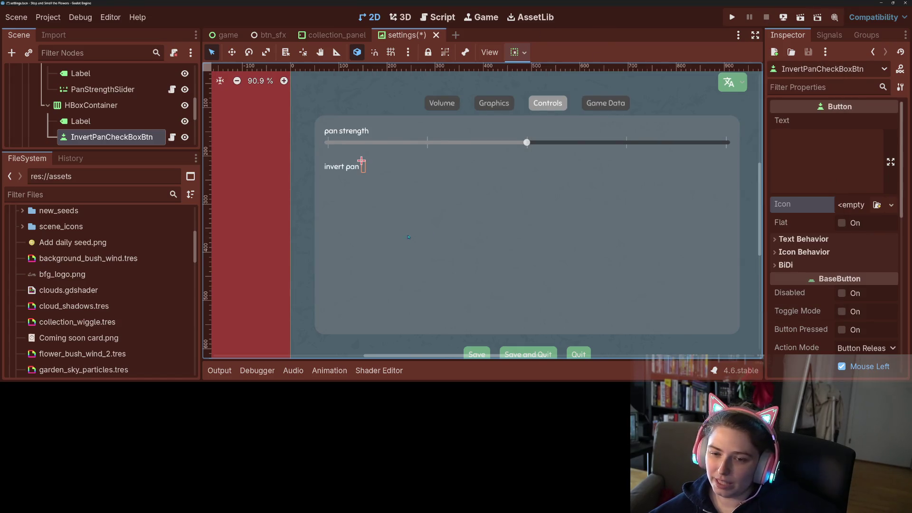
Change the InvertPanCheckBoxBtn node's type to CheckButton.
right_click(137, 137)
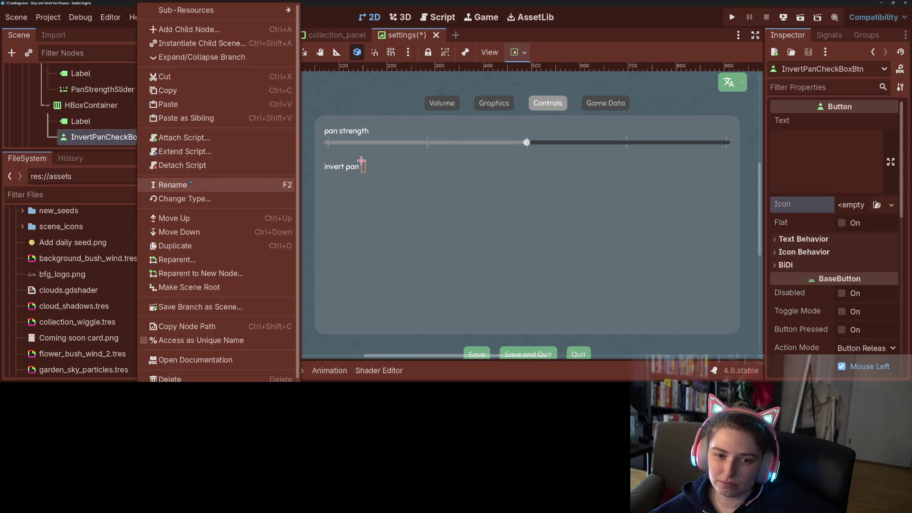
left_click(188, 200)
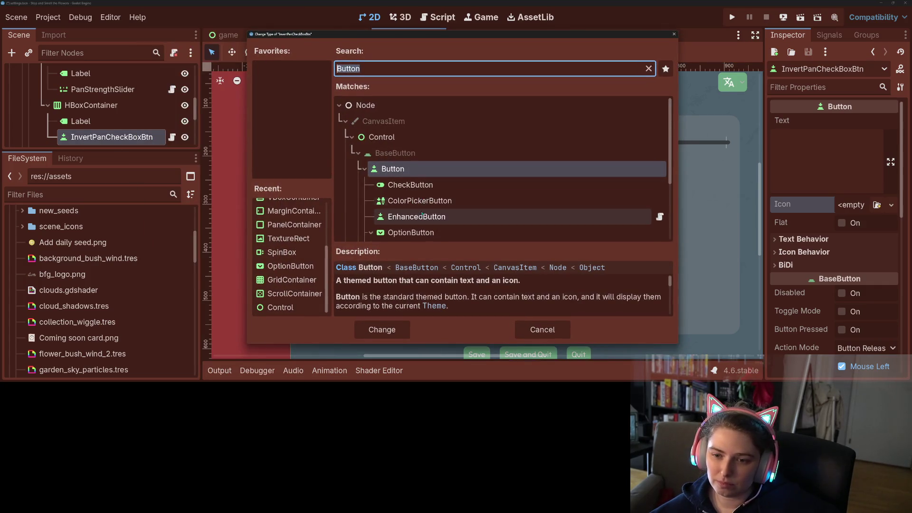
scroll(420, 222, "down", 3)
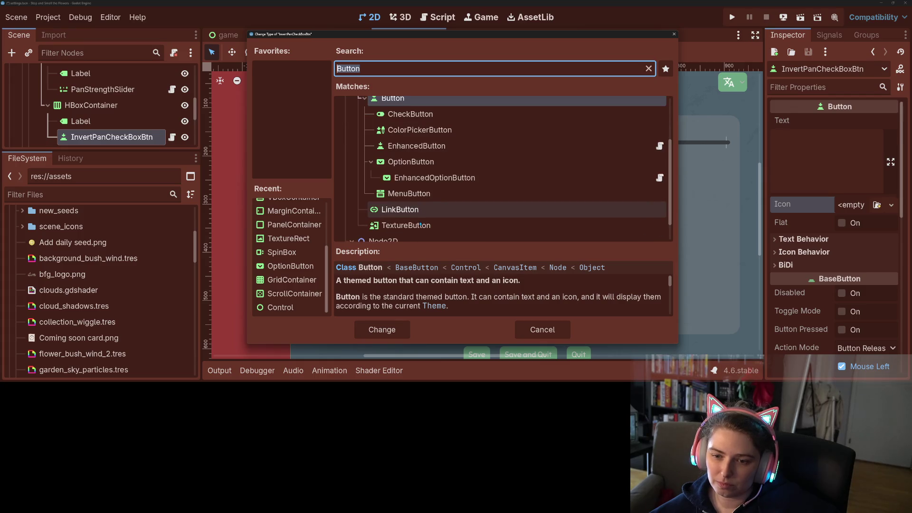
scroll(421, 224, "up", 2)
left_click(411, 149)
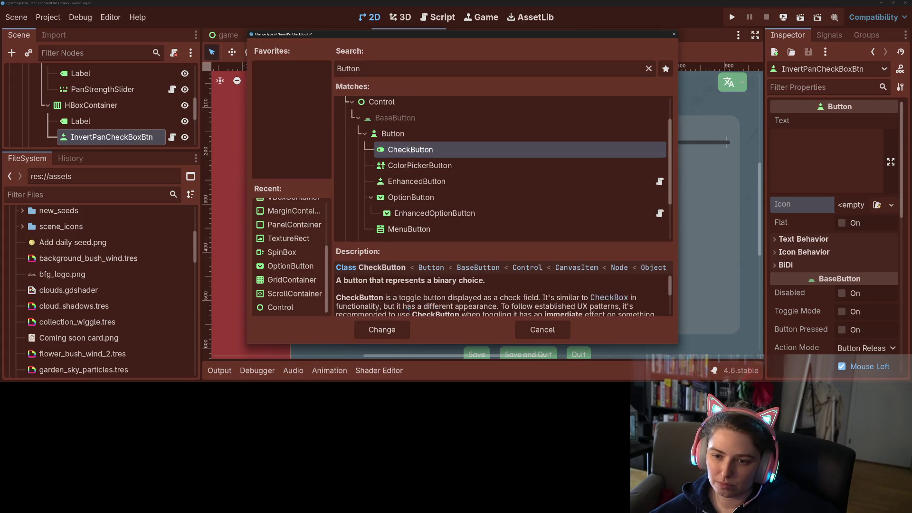
left_click(397, 328)
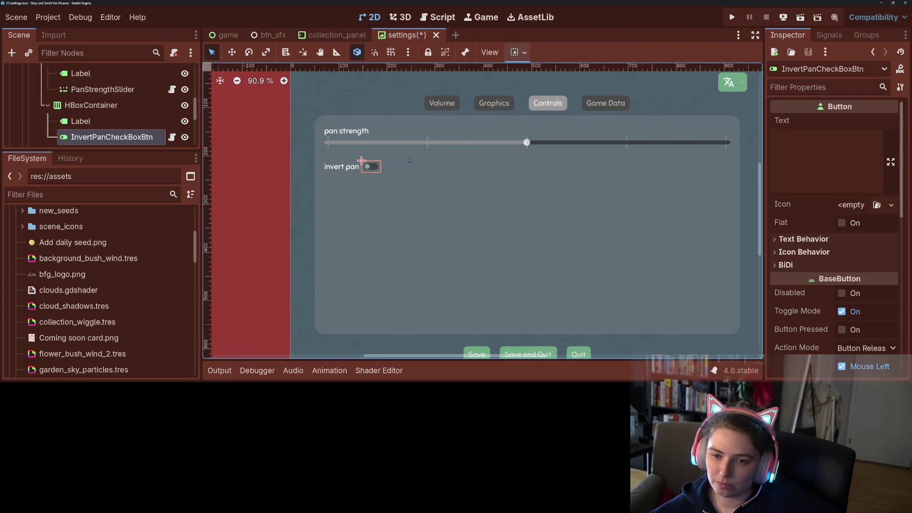
left_click(258, 211)
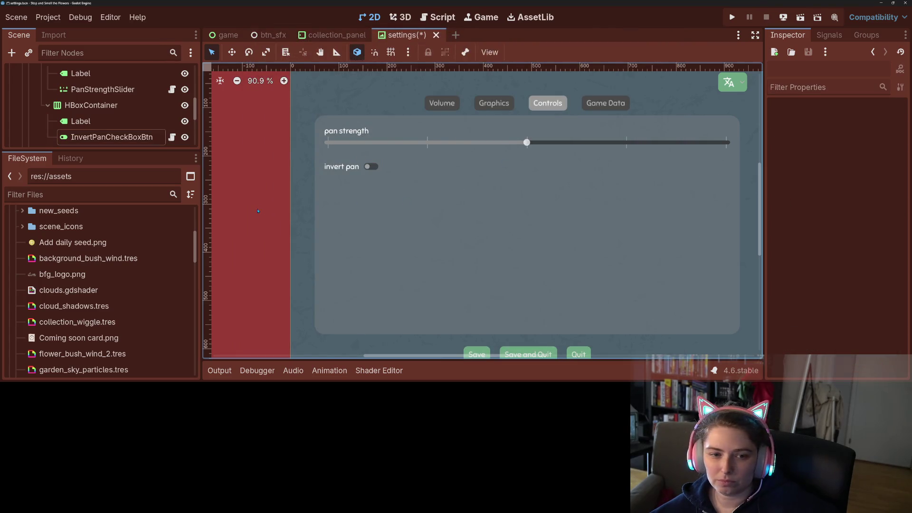
Save the settings scene, run the project, and pan the Collection board in-game.
key("ctrl+s")
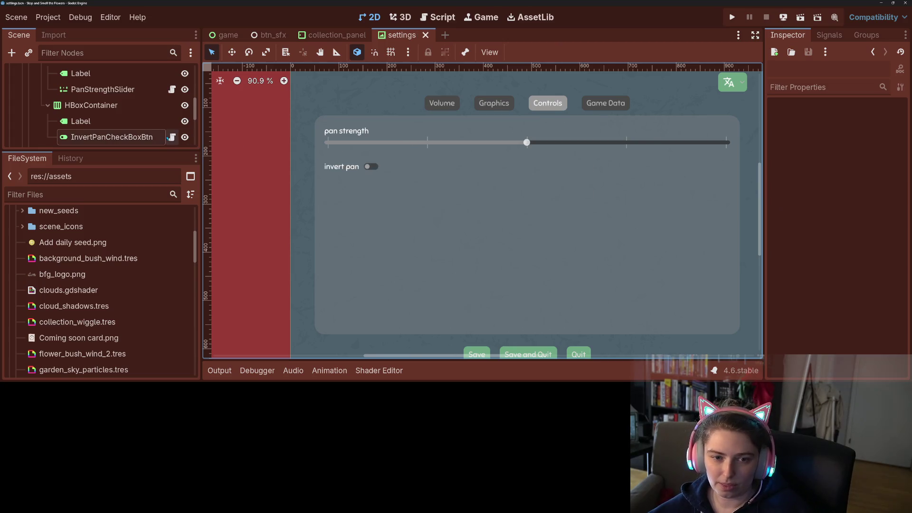
left_click(733, 19)
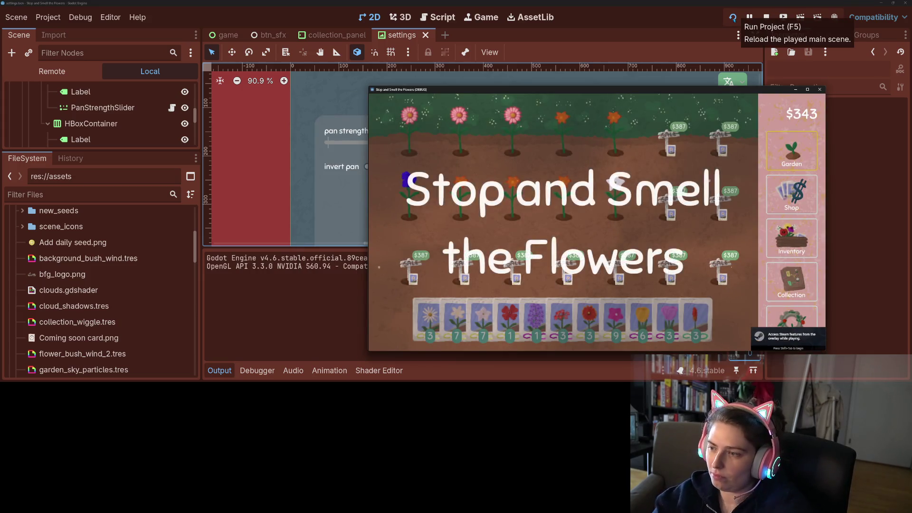
mouse_move(733, 89)
left_mouse_down()
mouse_move(557, 69)
mouse_move(568, 64)
left_mouse_up()
left_click(635, 297)
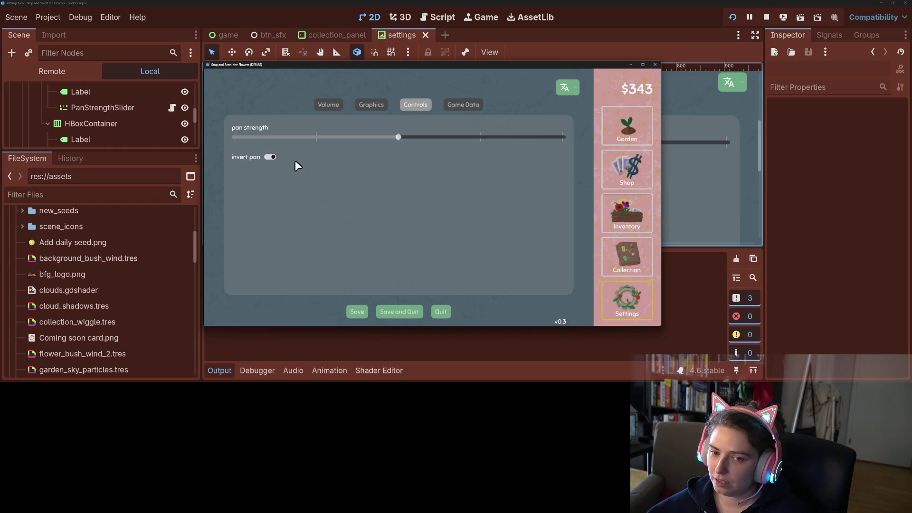
left_click(629, 252)
mouse_move(532, 224)
left_mouse_down()
mouse_move(540, 248)
mouse_move(561, 261)
mouse_move(465, 229)
mouse_move(473, 256)
left_mouse_up()
Revisit the Collection, switch invert pan on in Settings, and quit the game with Just Quit.
left_click(633, 294)
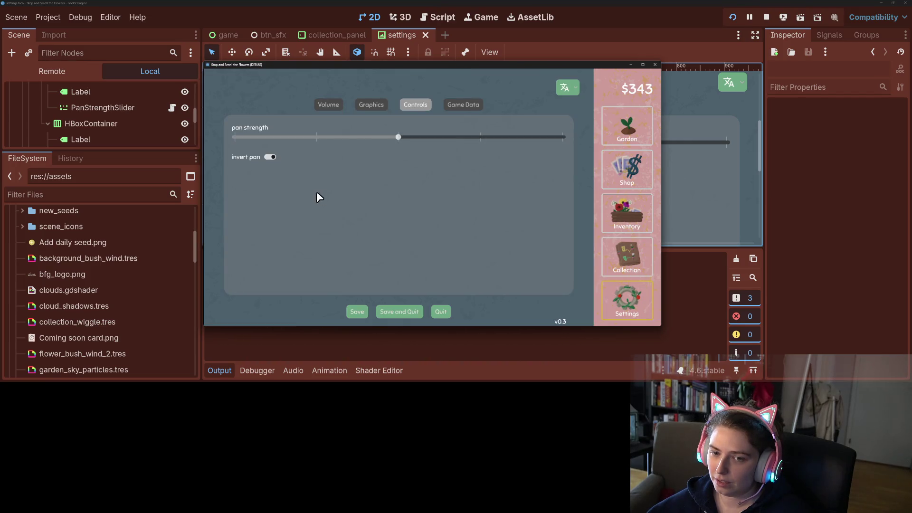
left_click(610, 258)
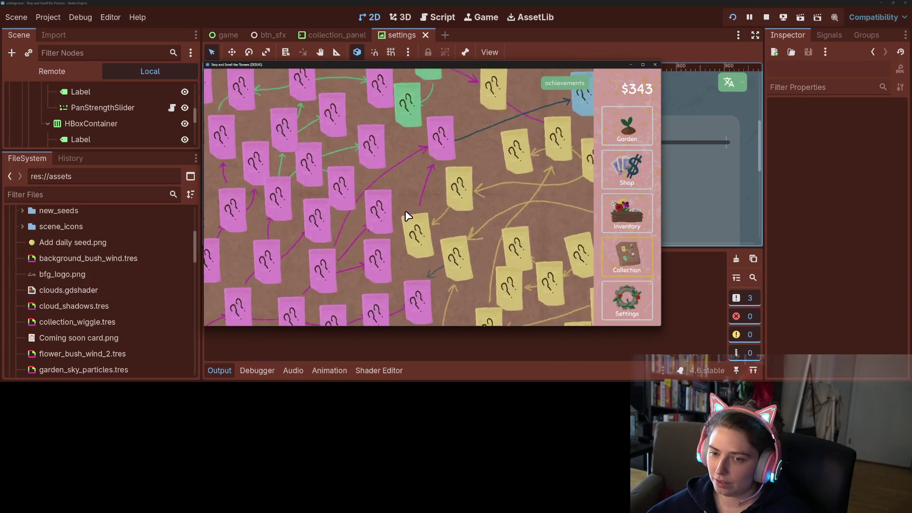
left_click(637, 293)
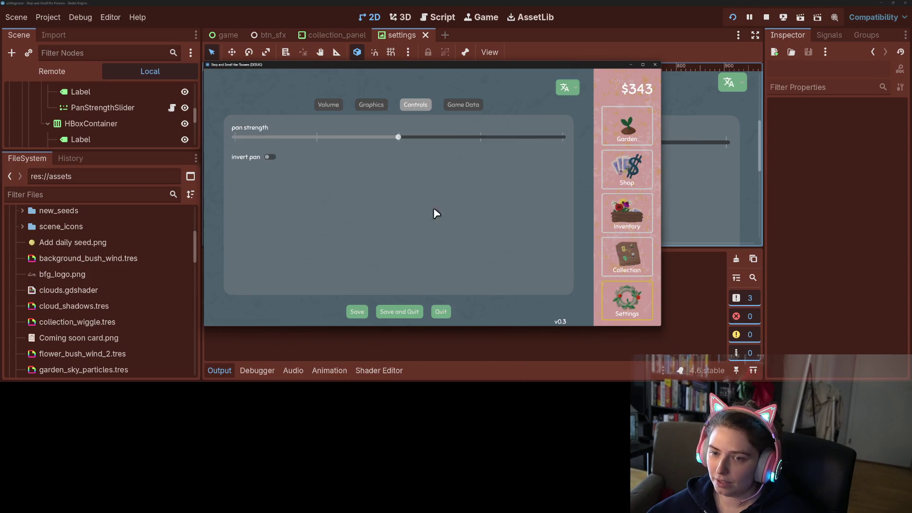
left_click(269, 157)
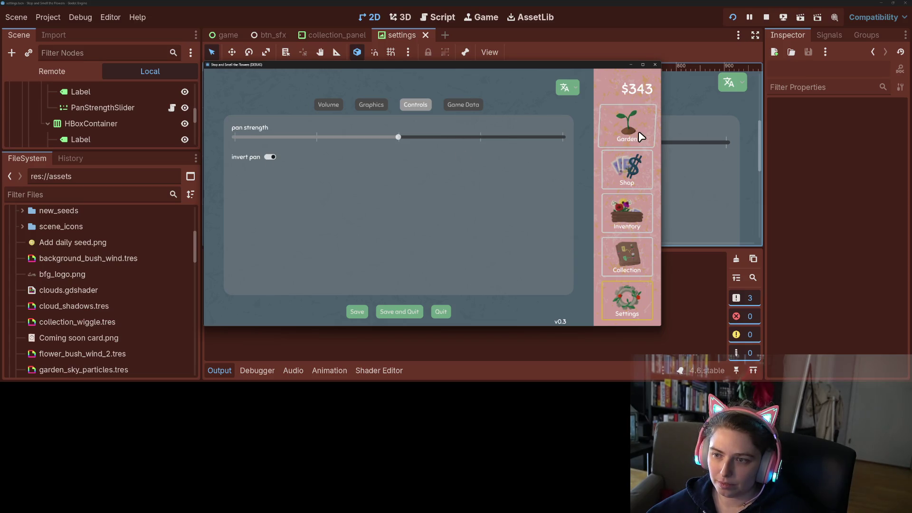
left_click(655, 65)
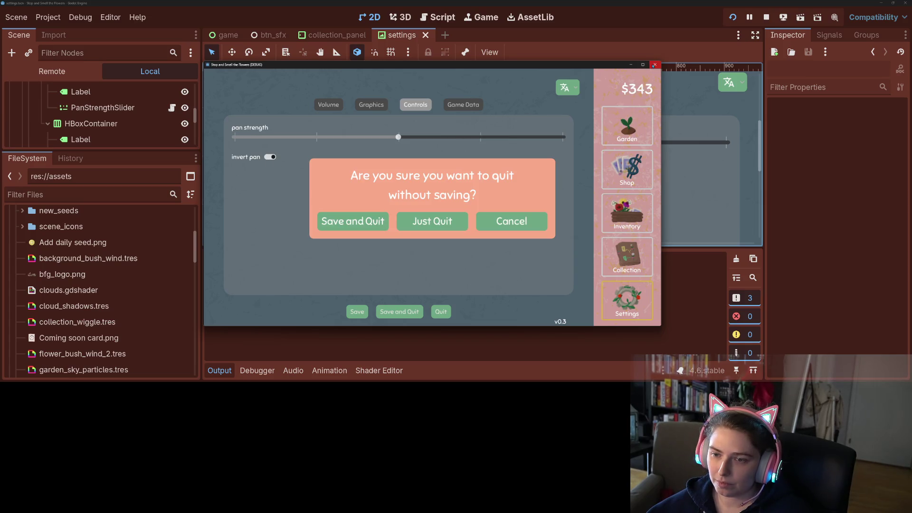
left_click(432, 224)
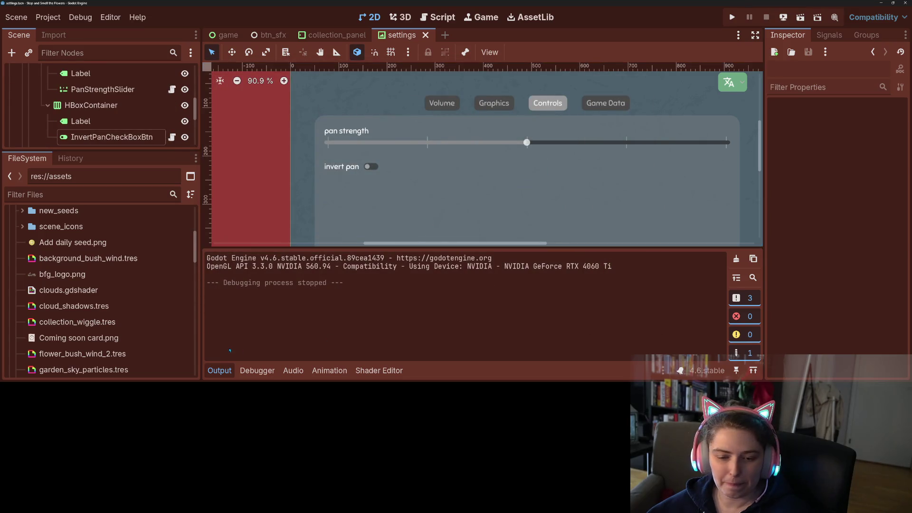
left_click(220, 371)
scroll(282, 263, "down", 2)
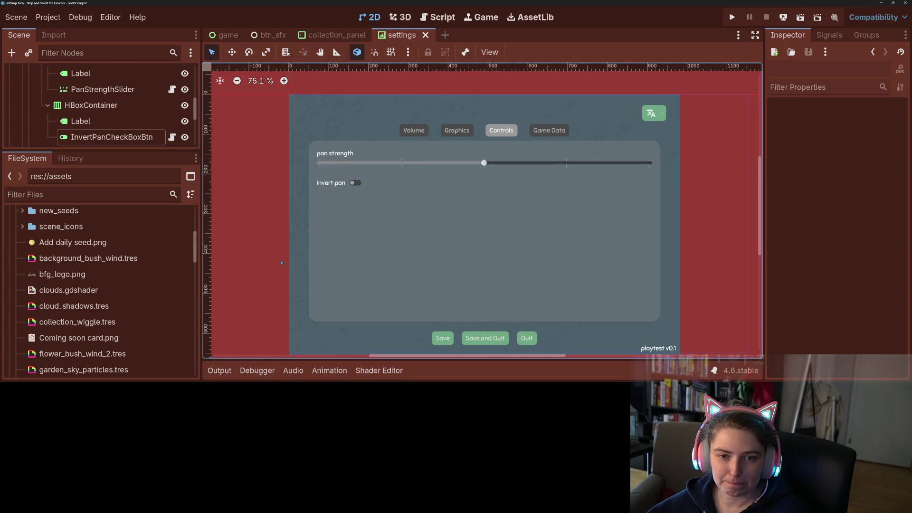
Delete the extra blank lines 3–4 from invert_pan_check_box.gd.
left_click(438, 17)
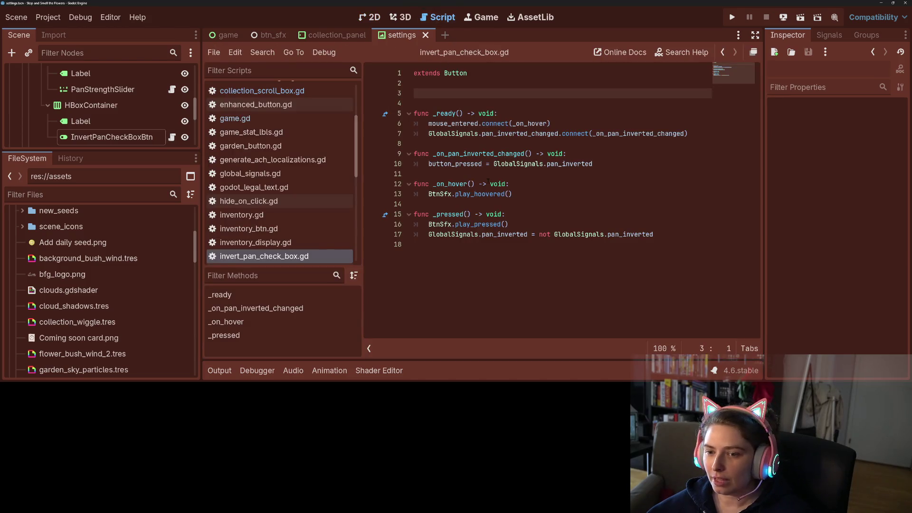
left_click(447, 100)
key("BackSpace")
key("BackSpace")
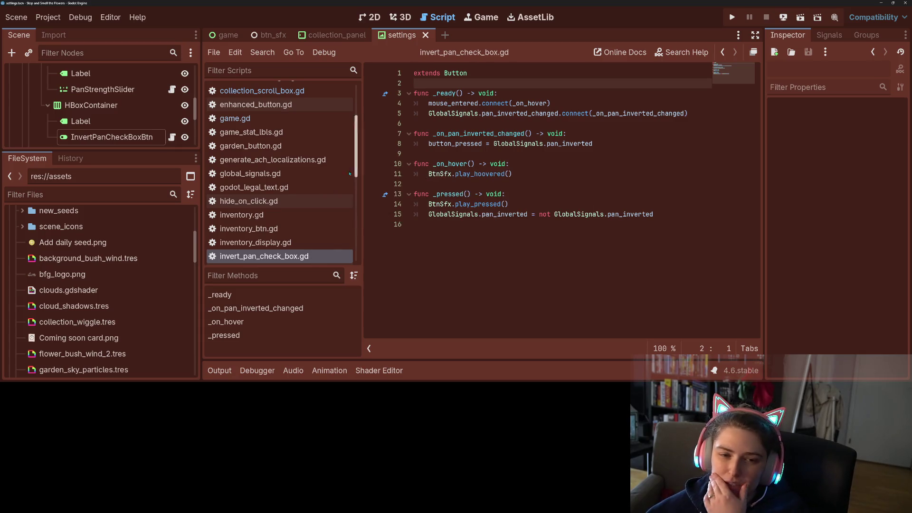
Rename the InvertPanCheckBoxBtn node to InvertPanCheckBtn.
left_click(157, 142)
left_click(158, 141)
key("BackSpace")
key("BackSpace")
key("BackSpace")
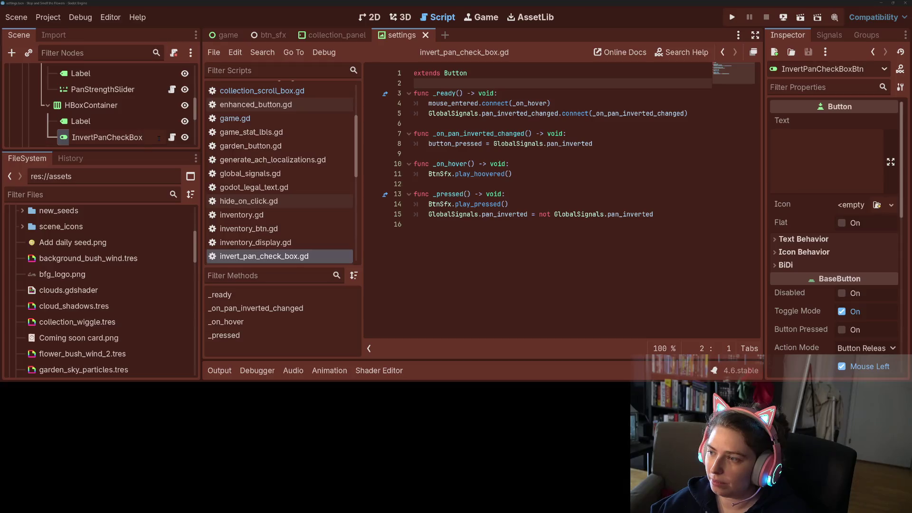
key("BackSpace")
key("BackSpace")
type("ten")
key("Return")
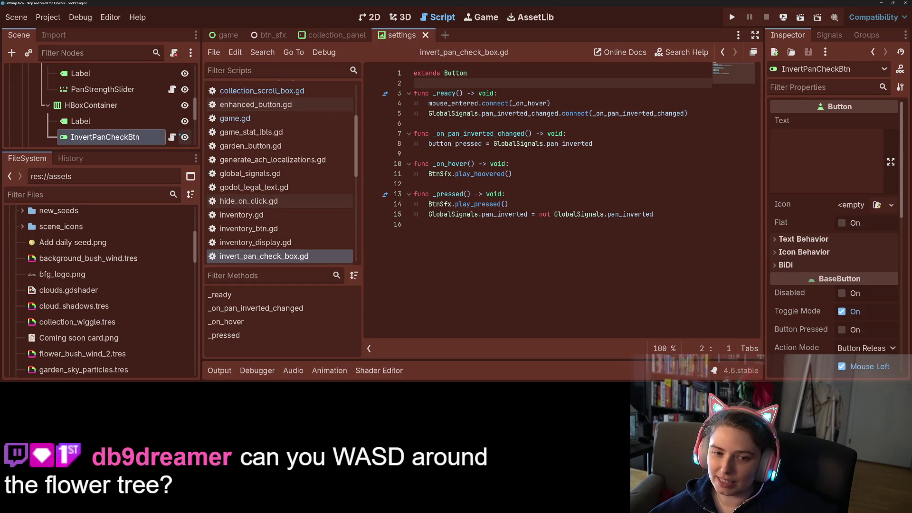
left_click_drag(152, 149, 153, 215)
In collection_scroll_box.gd, insert 'not' before GlobalSignals.pan_inverted on line 31.
scroll(281, 180, "up", 2)
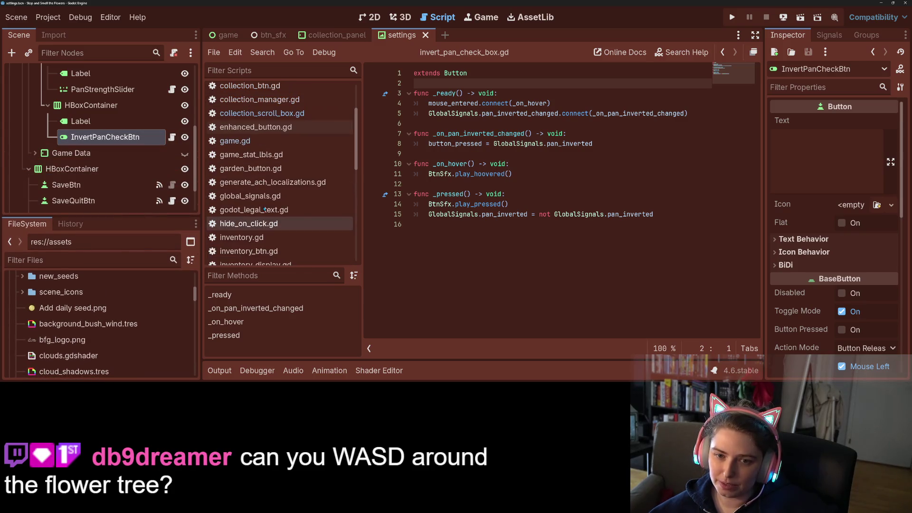
left_click(263, 113)
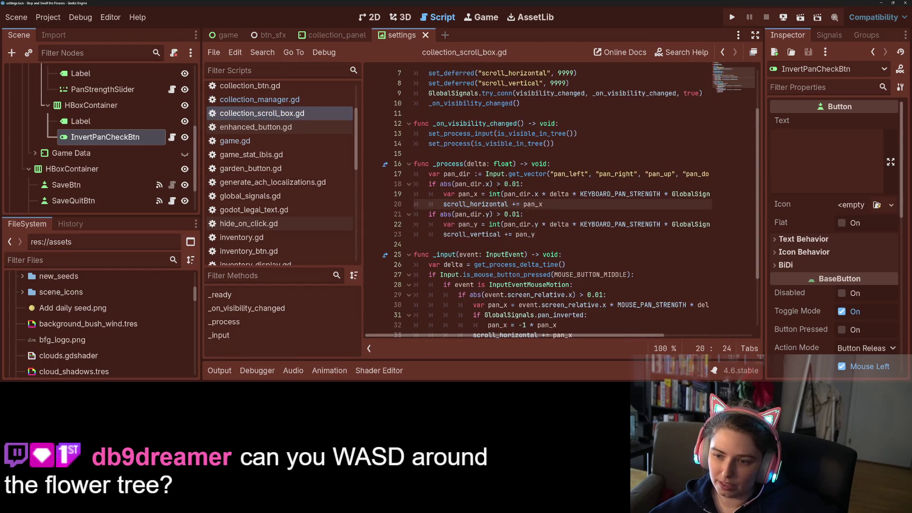
scroll(505, 174, "down", 1)
left_click(525, 214)
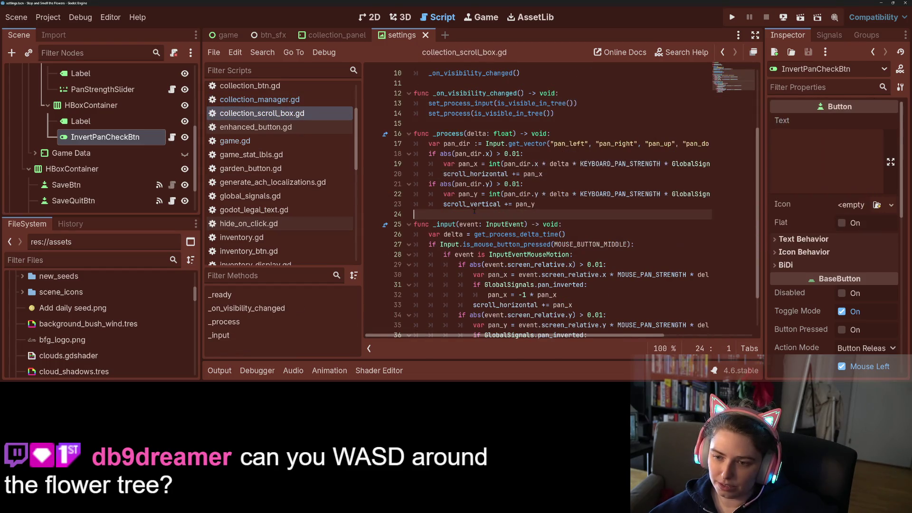
scroll(525, 213, "down", 1)
left_click(550, 254)
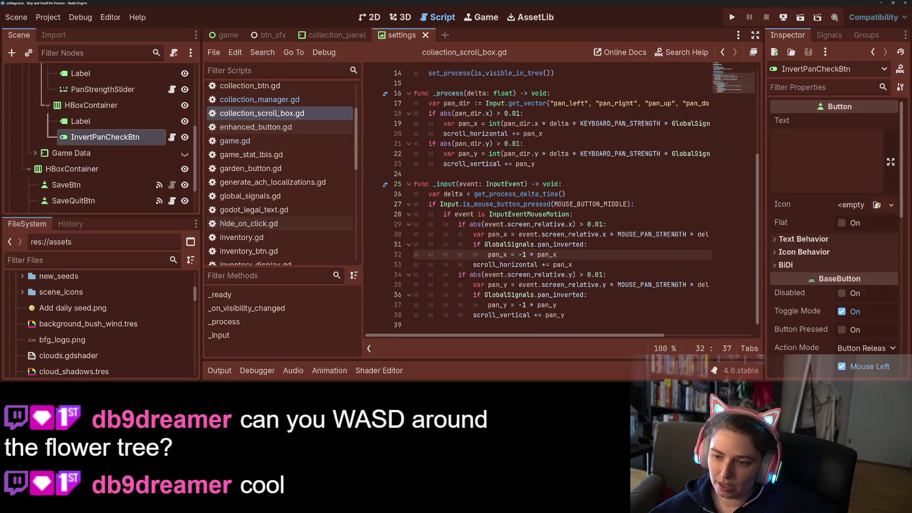
double_click(547, 245)
left_click(547, 245)
left_click(485, 245)
type("not")
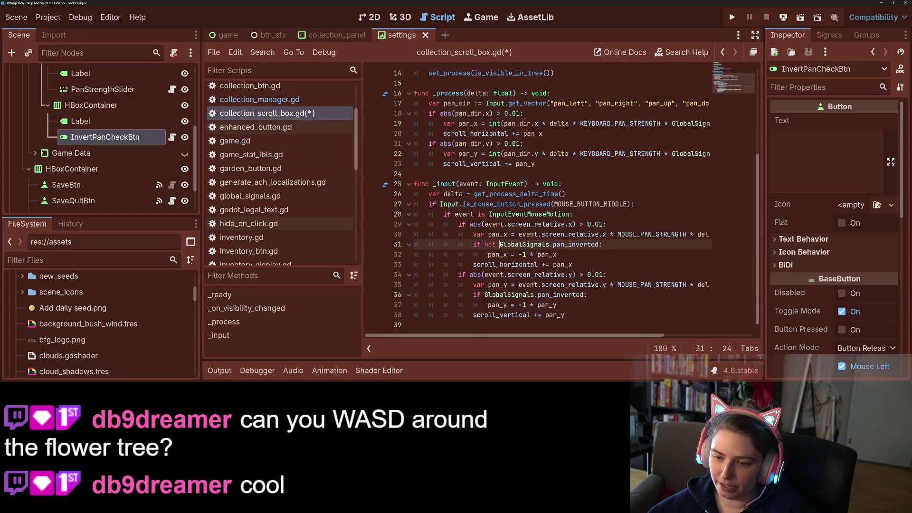
Add 'not' to the line 36 vertical check, save the script, and run the game.
left_click(484, 296)
type("not")
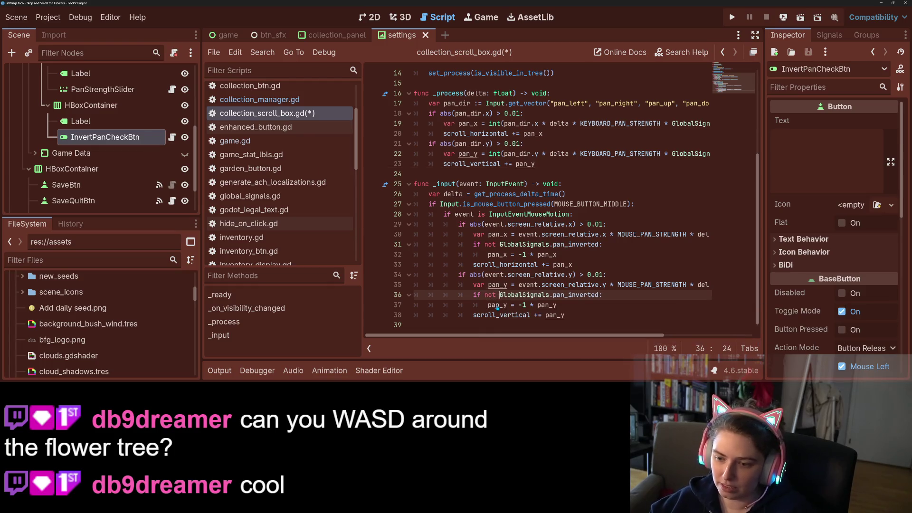
key("ctrl+s")
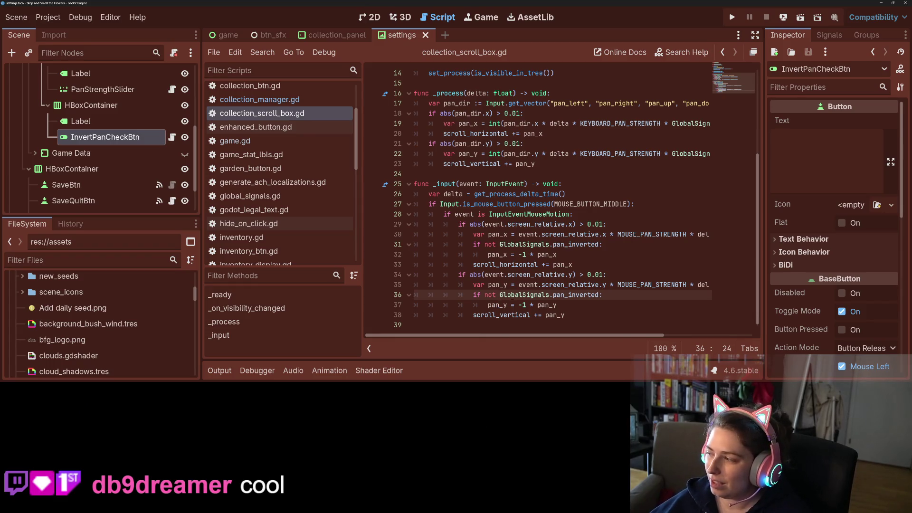
left_click(732, 17)
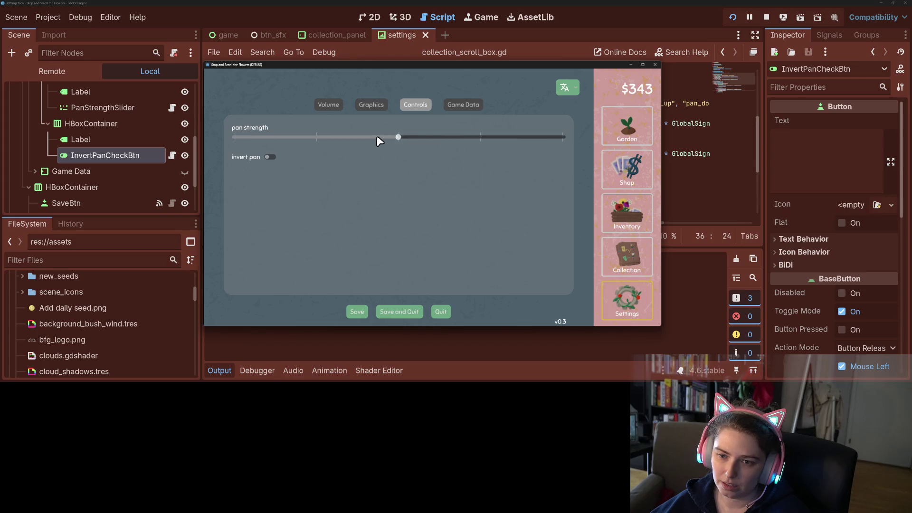
Drag pan strength to its minimum then partway up, and quit the game with Just Quit.
mouse_move(369, 138)
left_mouse_down()
mouse_move(264, 136)
mouse_move(328, 138)
left_mouse_up()
left_click_drag(400, 137, 424, 137)
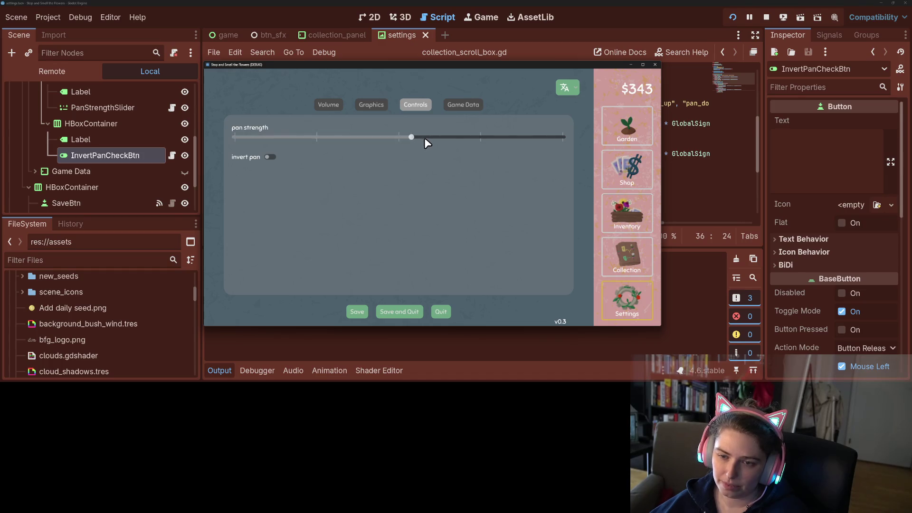
left_click(656, 64)
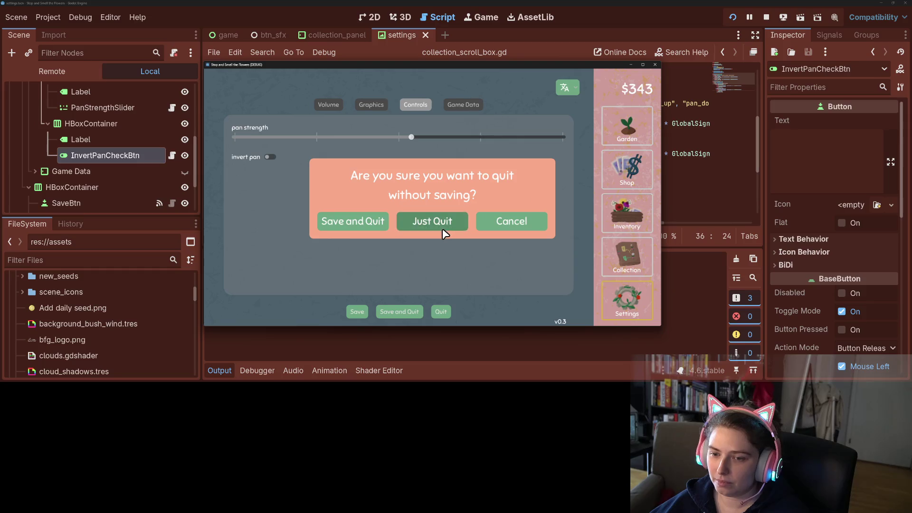
left_click(444, 222)
left_click(102, 90)
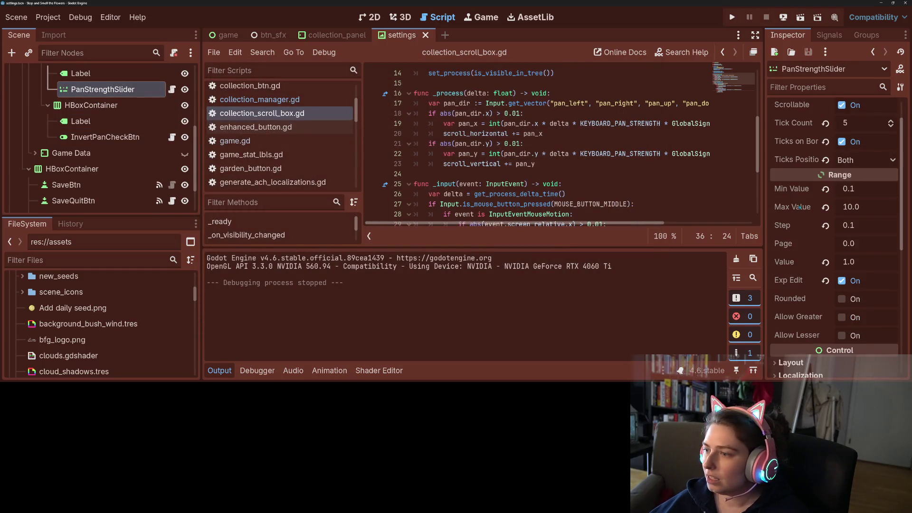
Change PanStrengthSlider's Range step from 0.1 to 0.005 and save the settings scene with Ctrl+S.
left_click(863, 228)
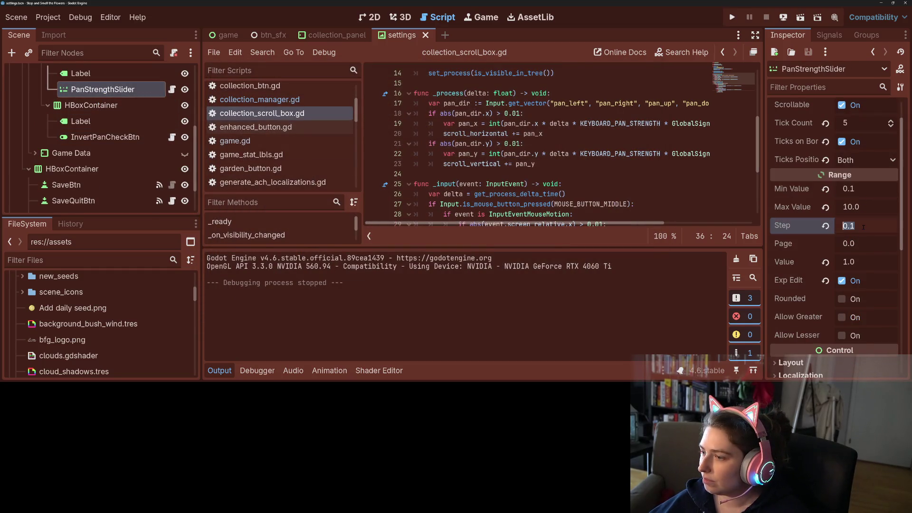
type("0.01")
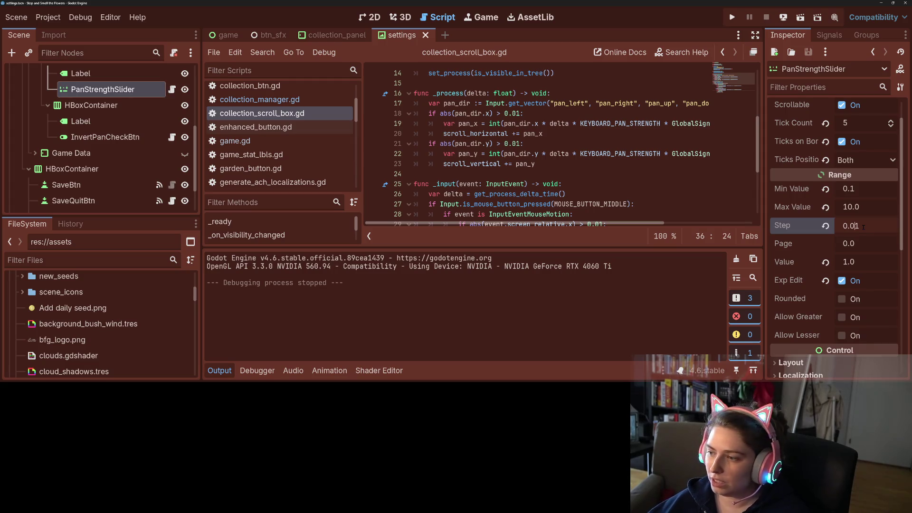
type("0")
key("BackSpace")
type("5")
key("Return")
key("ctrl+s")
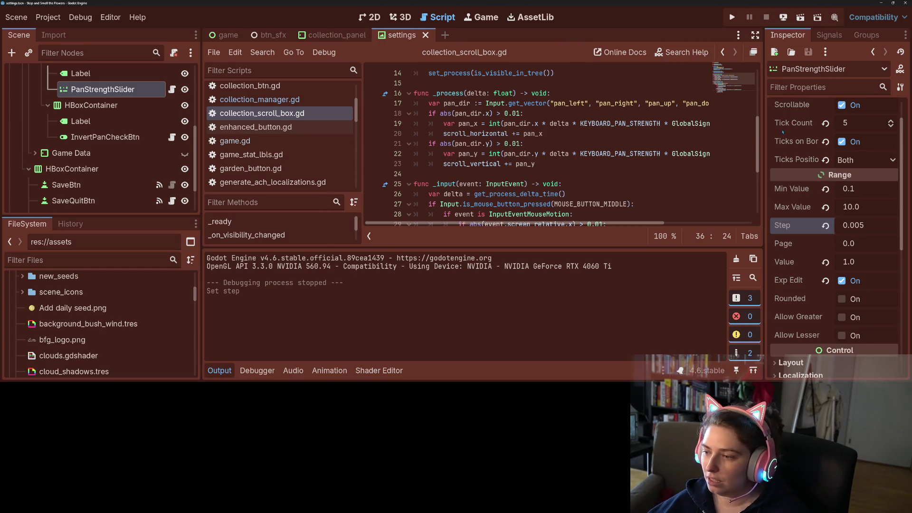
Run the game, lower the pan strength slightly, and test panning on the Collection map.
left_click(732, 17)
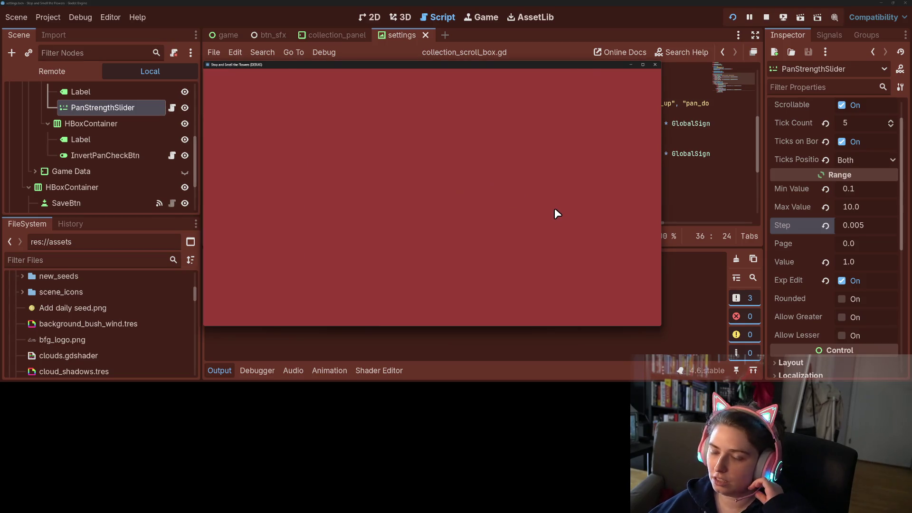
left_click_drag(414, 136, 236, 139)
left_click(627, 257)
left_click_drag(320, 169, 486, 257)
left_click(627, 300)
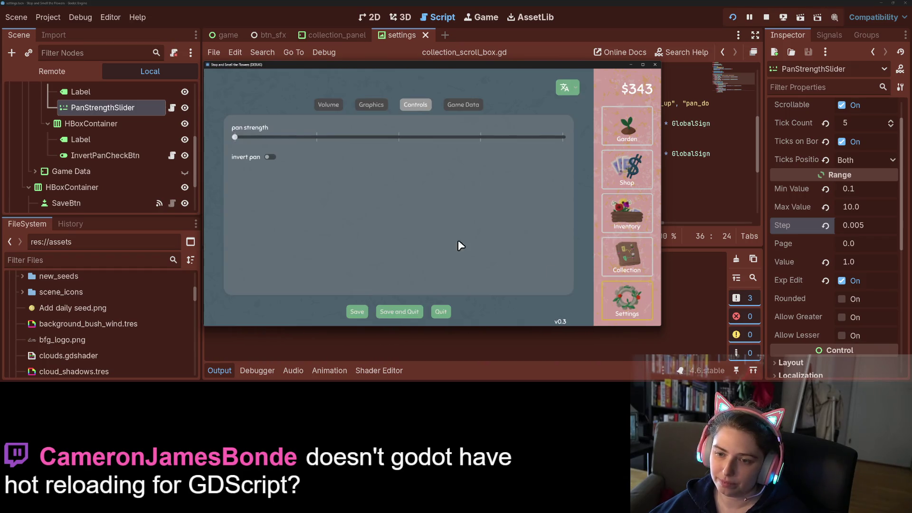
Pan the Collection map again, then move pan strength to the middle and on to maximum.
left_click(623, 264)
left_click_drag(369, 186, 499, 238)
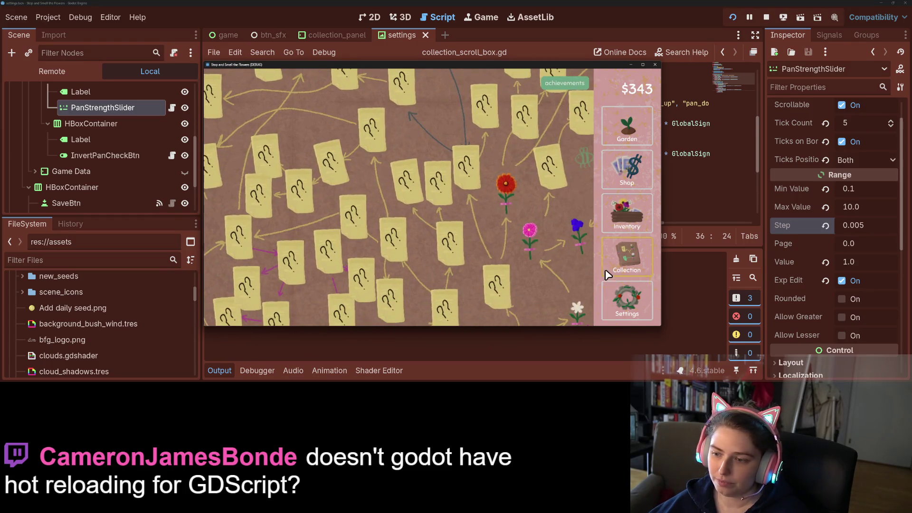
left_click(627, 300)
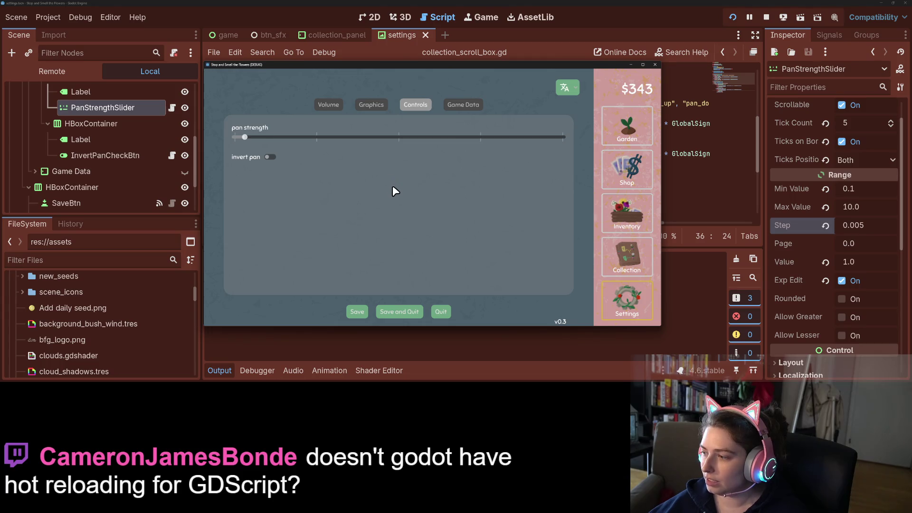
mouse_move(243, 135)
left_mouse_down()
mouse_move(356, 147)
mouse_move(418, 137)
left_mouse_up()
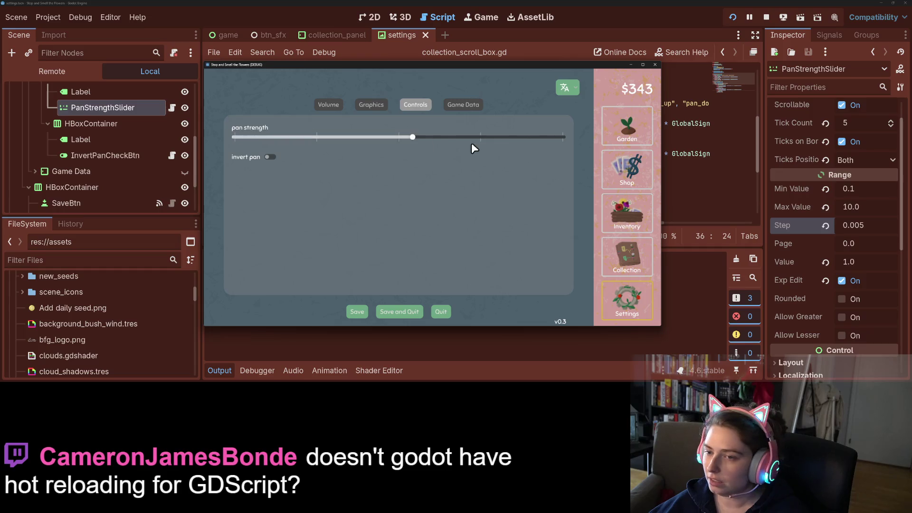
left_click(549, 137)
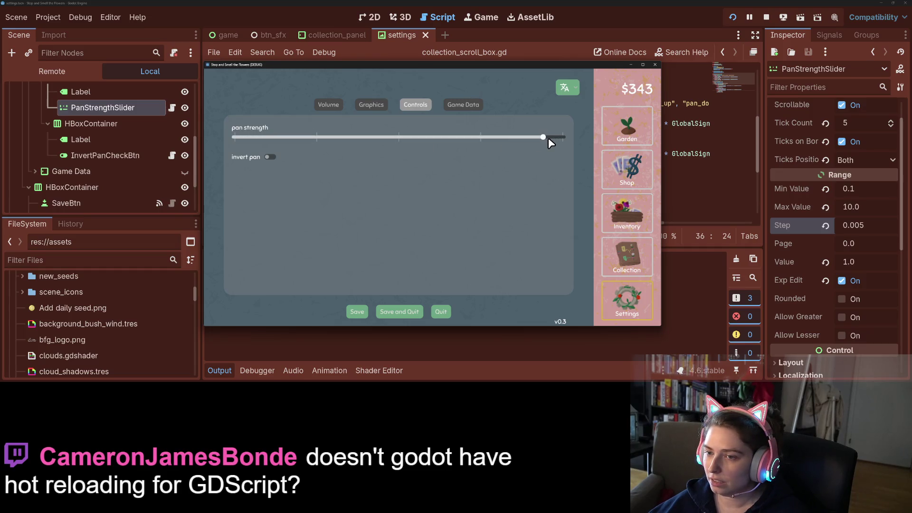
left_click_drag(560, 138, 574, 137)
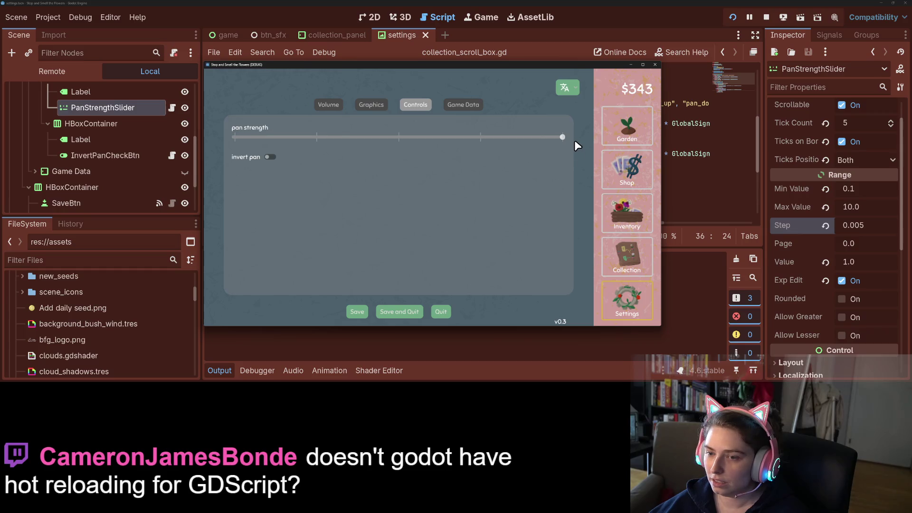
Scroll-pan the Collection map at maximum strength, then set pan strength back to the middle.
left_click(634, 262)
scroll(370, 197, "down", 6)
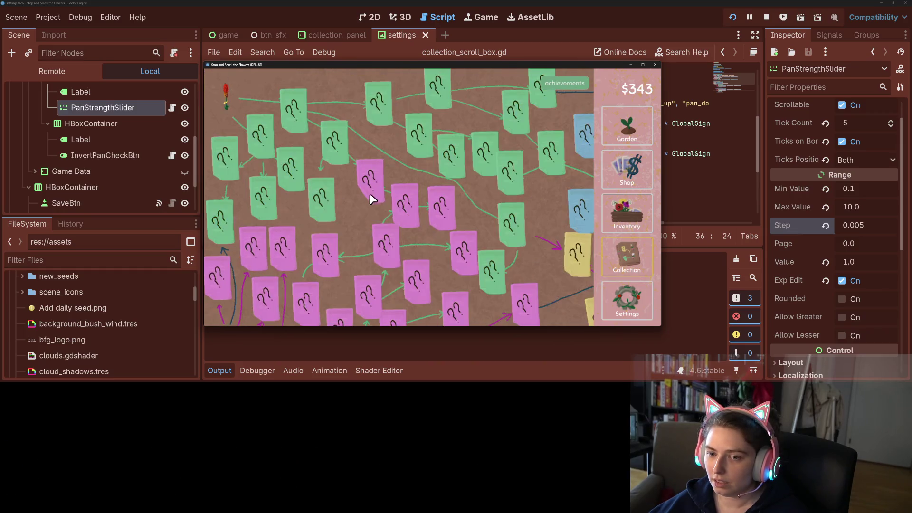
scroll(376, 198, "up", 8)
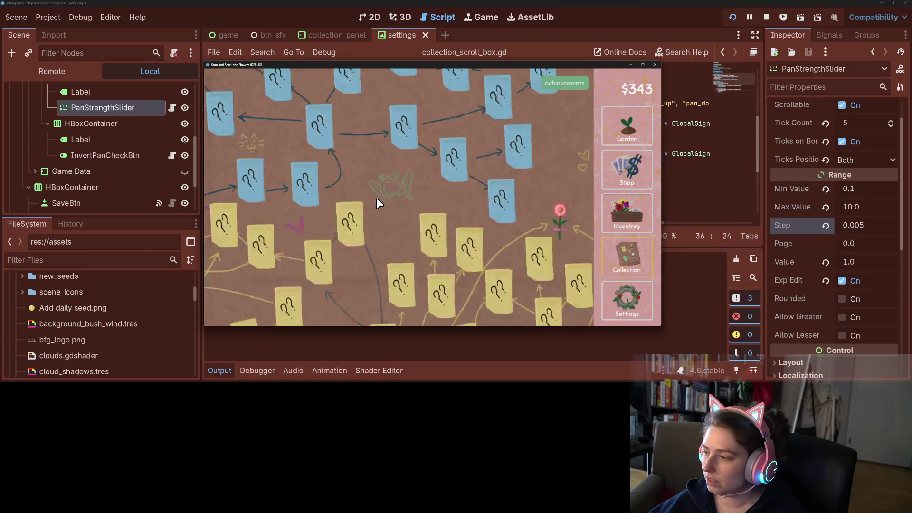
scroll(387, 205, "left", 3)
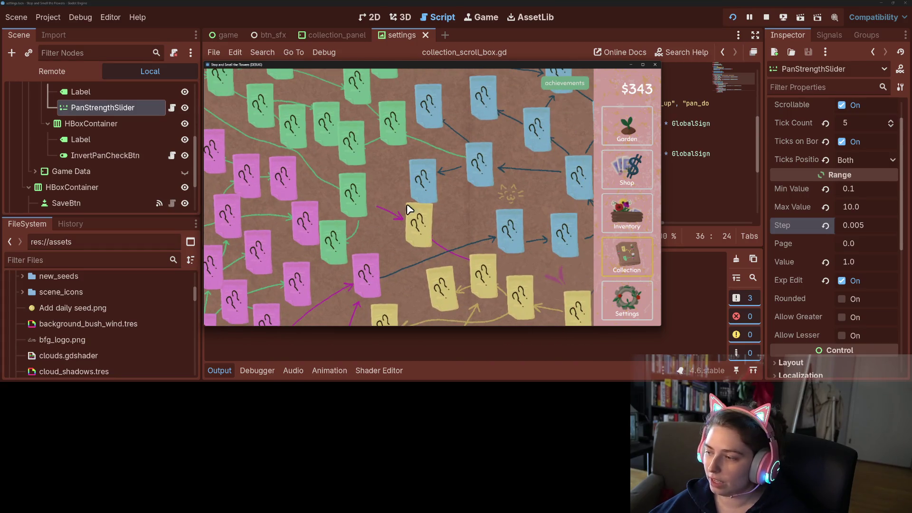
left_click(628, 300)
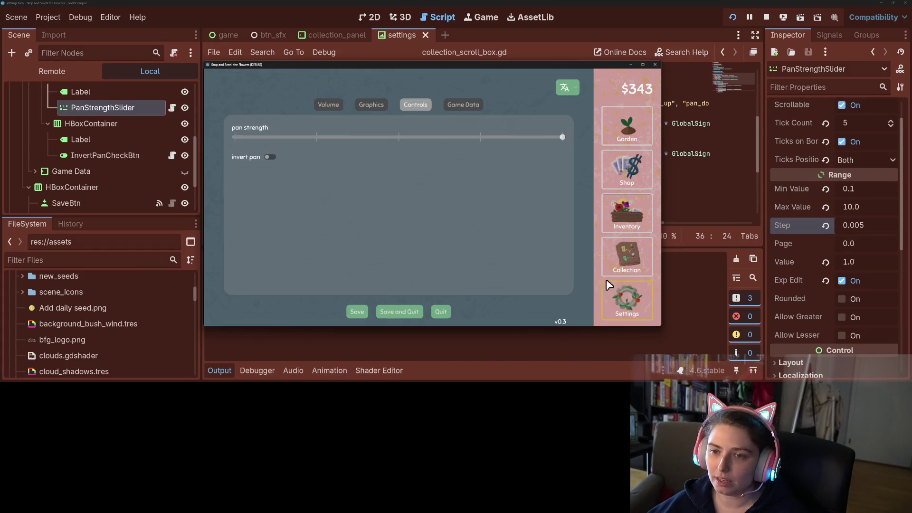
left_click(398, 137)
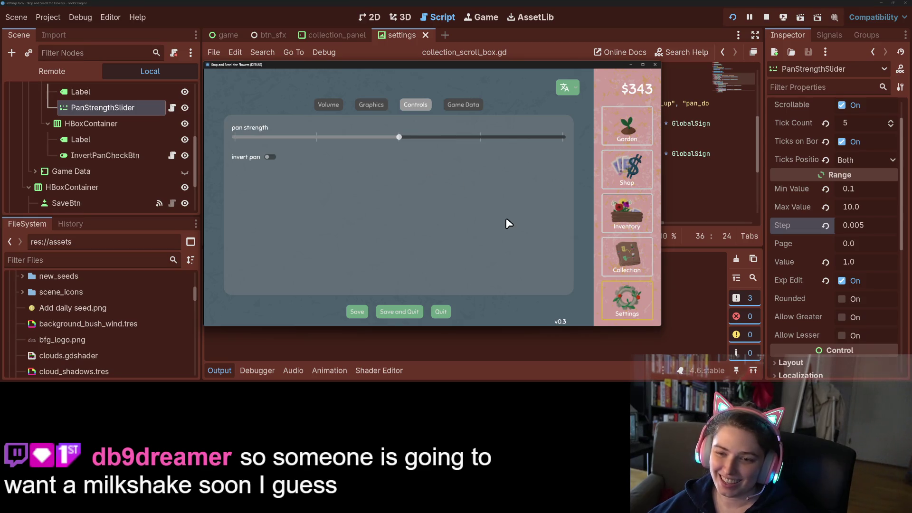
Open the Collection board, move the game window down, and scroll-pan across the blue, green and pink note clusters.
left_click(613, 261)
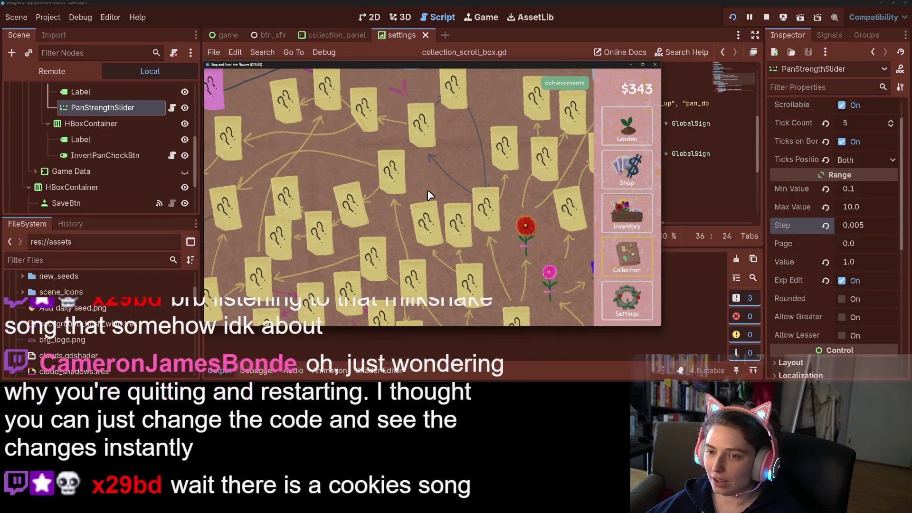
mouse_move(393, 62)
left_mouse_down()
mouse_move(428, 204)
mouse_move(433, 285)
mouse_move(437, 63)
left_mouse_up()
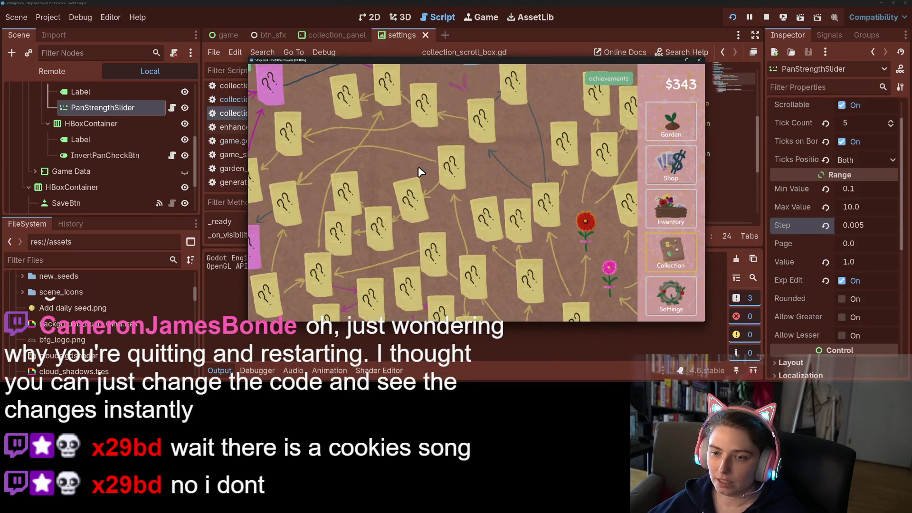
scroll(405, 155, "left", 3)
scroll(407, 155, "right", 2)
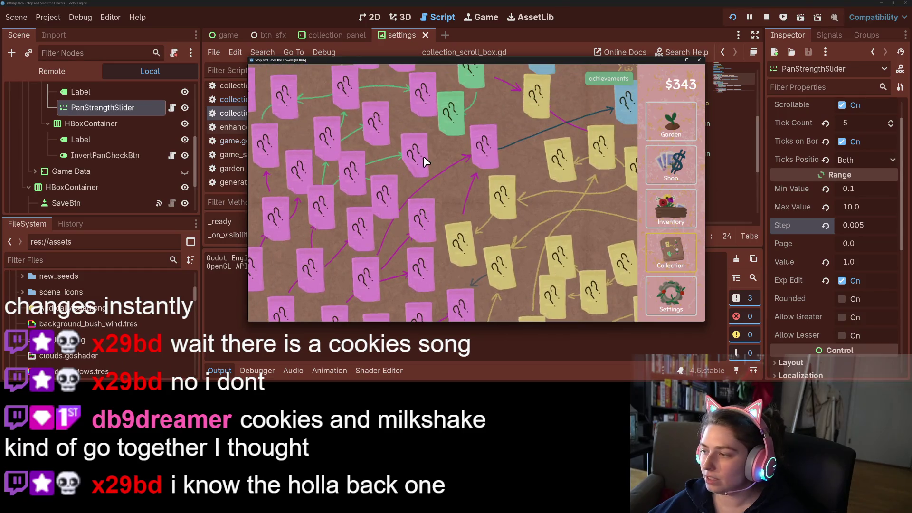
scroll(423, 156, "right", 3)
scroll(423, 156, "up", 5)
scroll(423, 155, "right", 3)
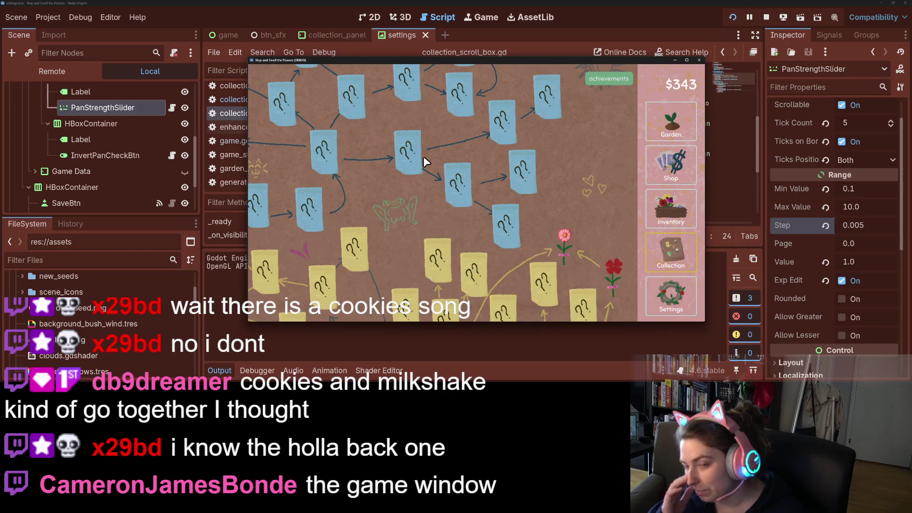
scroll(424, 156, "up", 2)
scroll(424, 156, "left", 3)
scroll(423, 156, "down", 4)
scroll(424, 156, "left", 4)
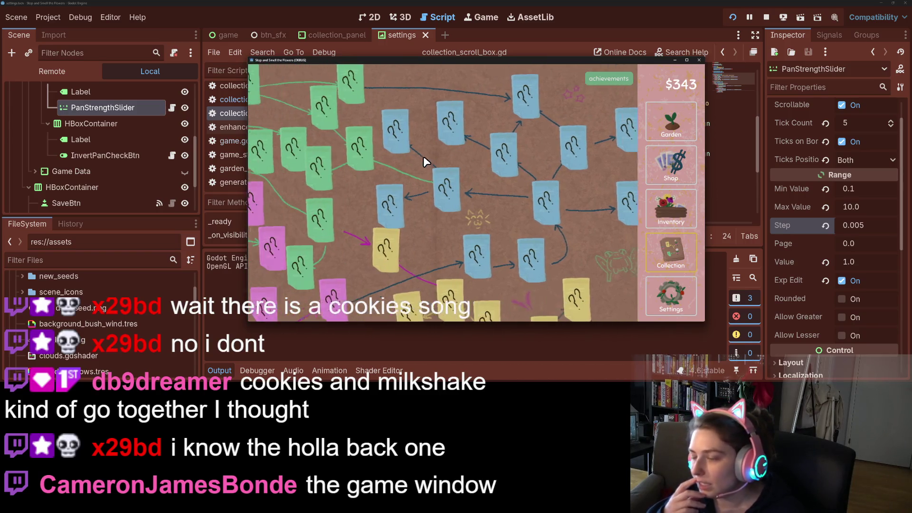
scroll(424, 156, "down", 5)
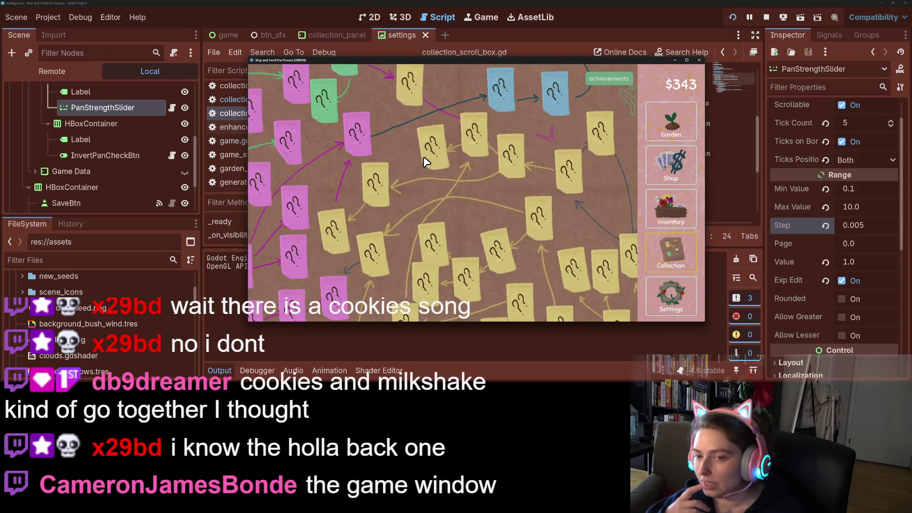
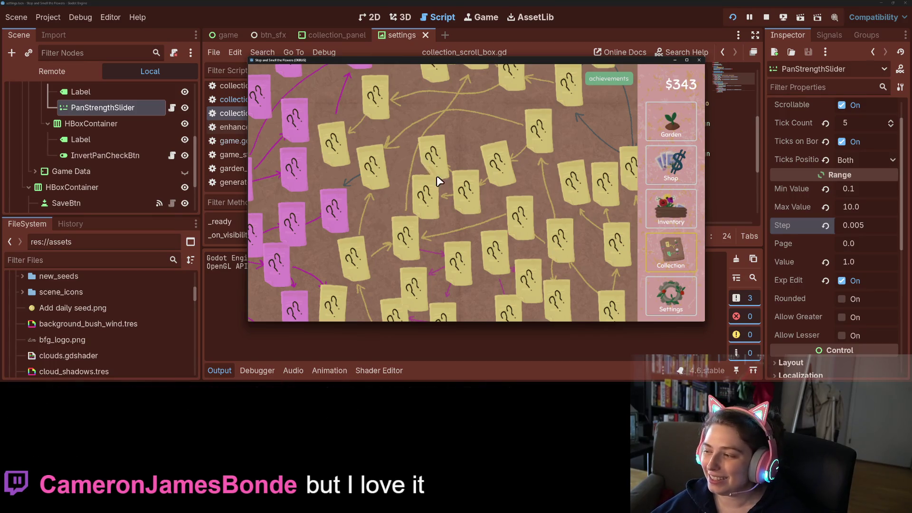
Pan the running game's collection map toward the flowers and across the notes, then open the settings screen.
mouse_move(489, 187)
left_mouse_down()
mouse_move(489, 152)
mouse_move(449, 131)
mouse_move(440, 141)
mouse_move(549, 206)
mouse_move(553, 223)
mouse_move(452, 218)
left_mouse_up()
mouse_move(598, 193)
left_mouse_down()
mouse_move(580, 207)
mouse_move(534, 192)
mouse_move(540, 149)
mouse_move(555, 133)
mouse_move(547, 111)
mouse_move(508, 112)
left_mouse_up()
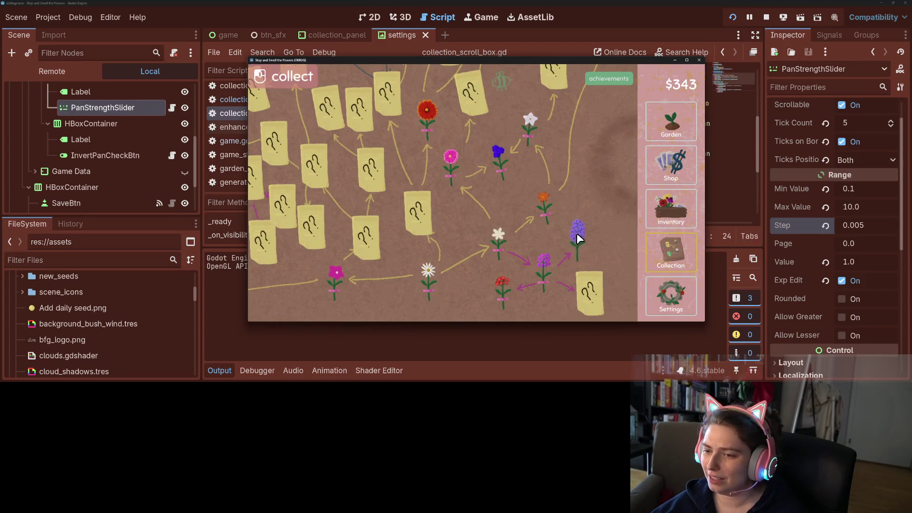
left_click(662, 290)
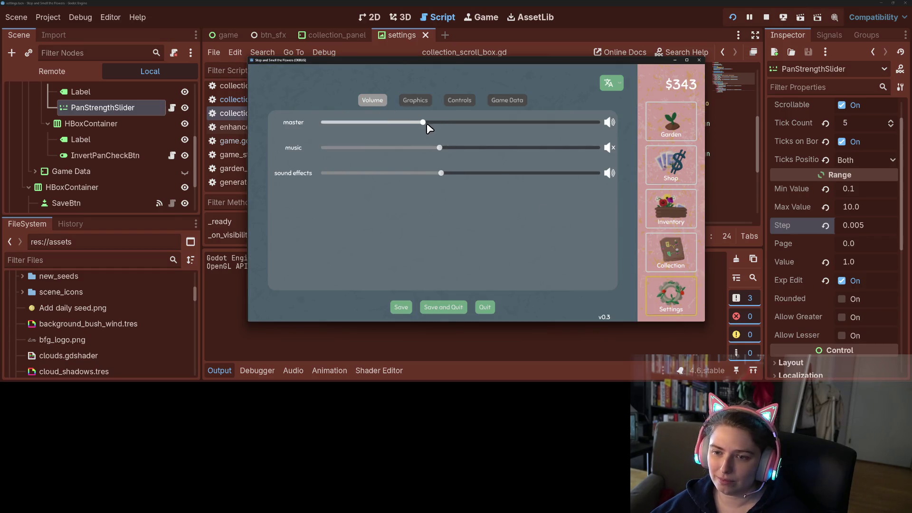
Lower the master volume, switch between collection and settings screens, then raise master back to the middle.
left_click(407, 124)
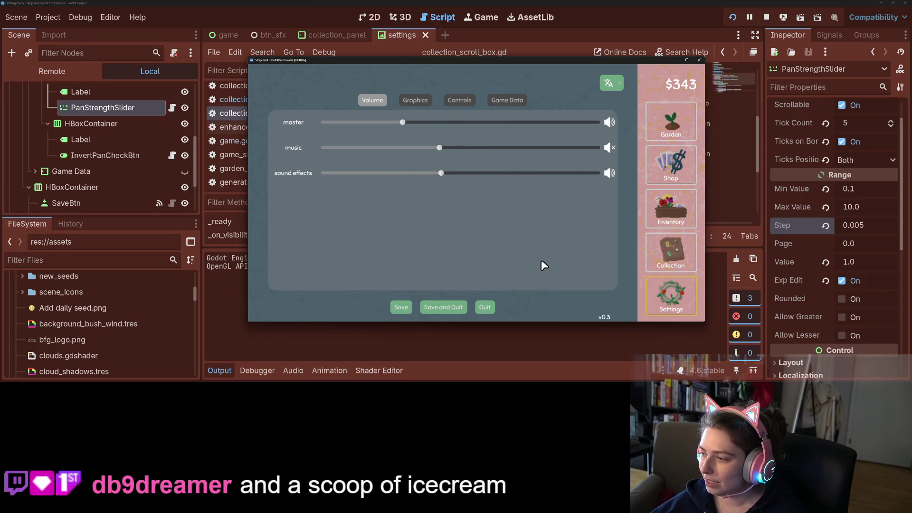
left_click(668, 252)
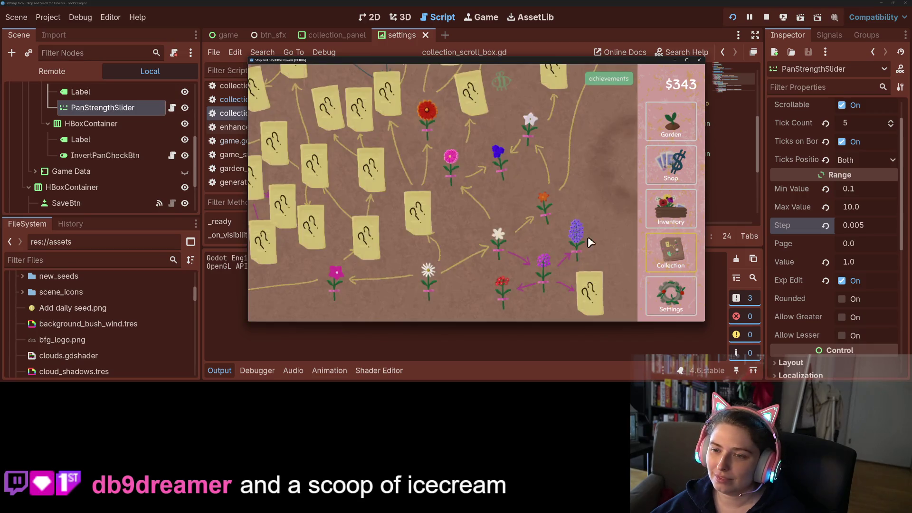
mouse_move(458, 207)
left_mouse_down()
mouse_move(494, 233)
mouse_move(452, 205)
left_mouse_up()
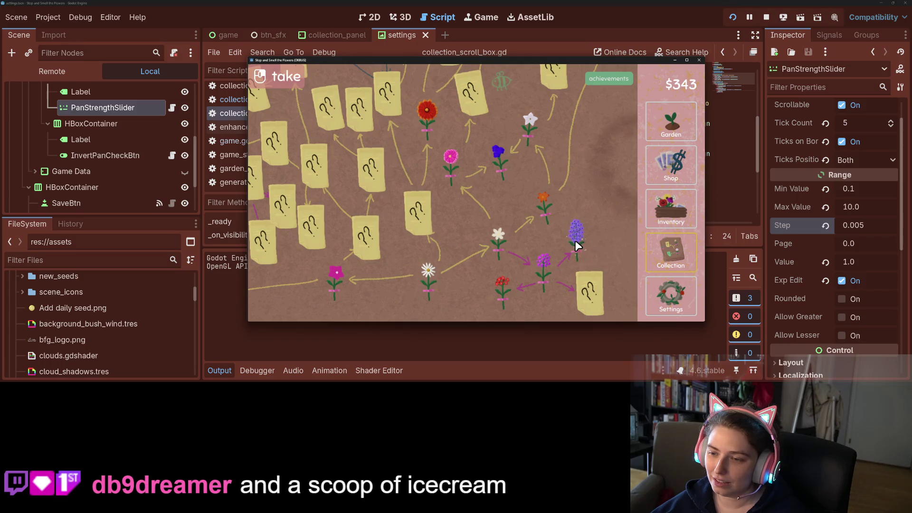
left_click(662, 289)
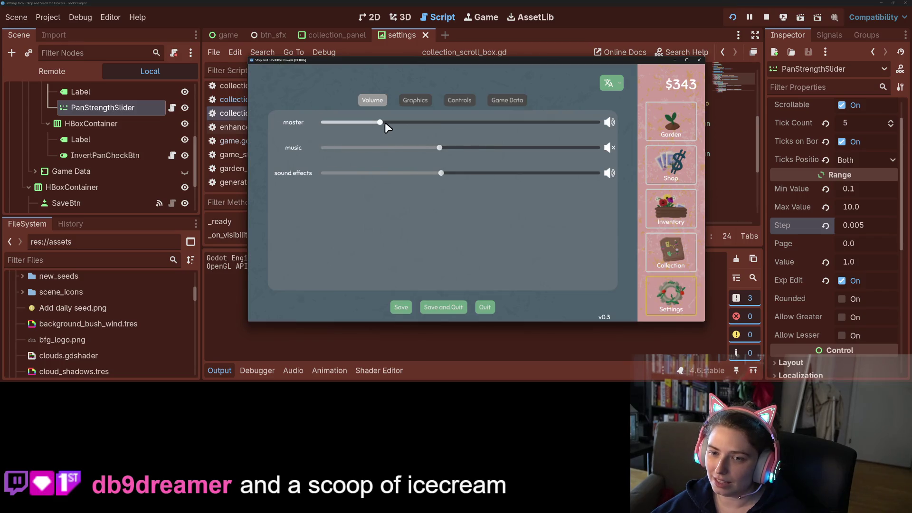
left_click(674, 262)
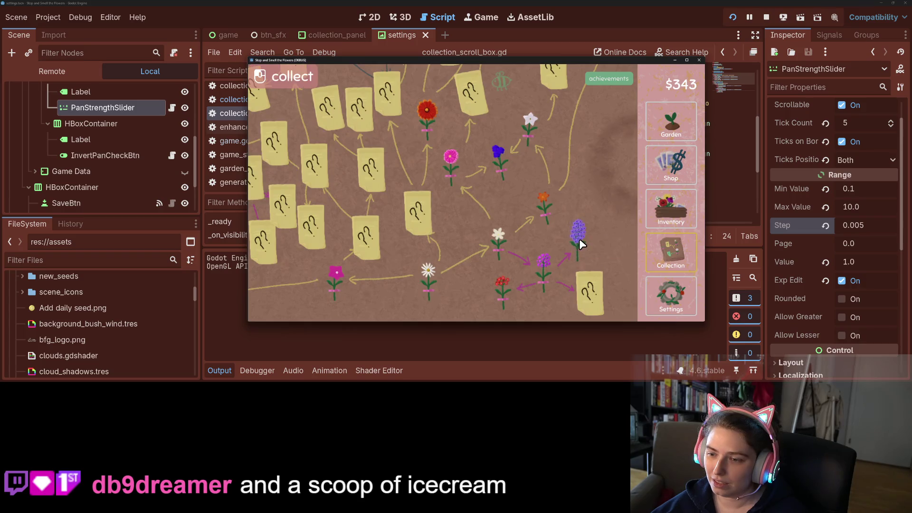
left_click(680, 298)
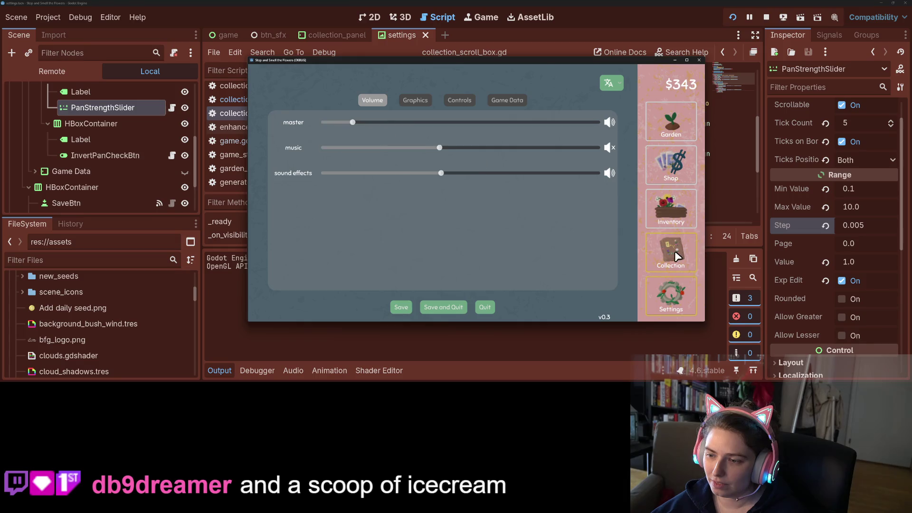
left_click(670, 252)
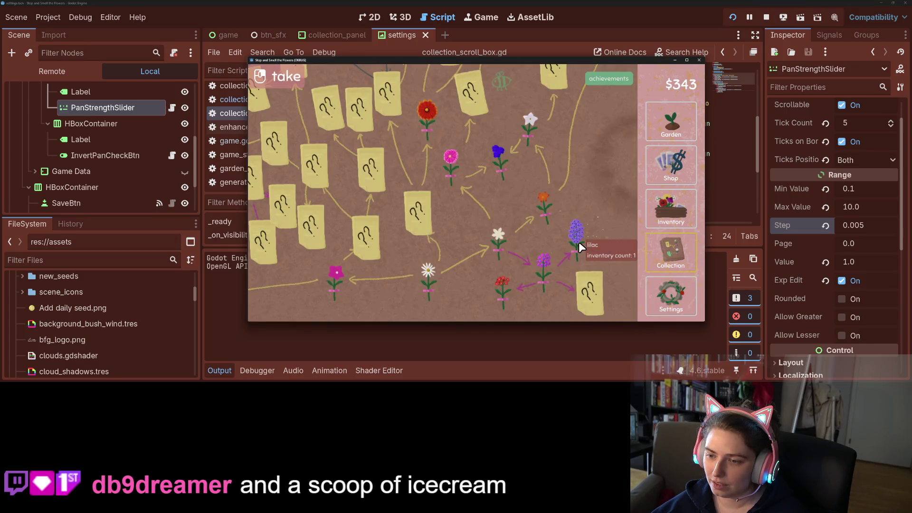
left_click(666, 293)
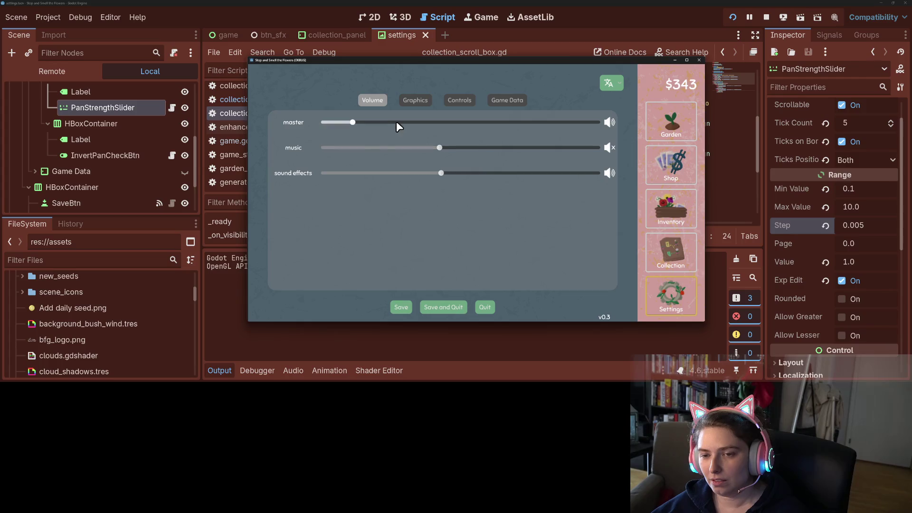
left_click(437, 122)
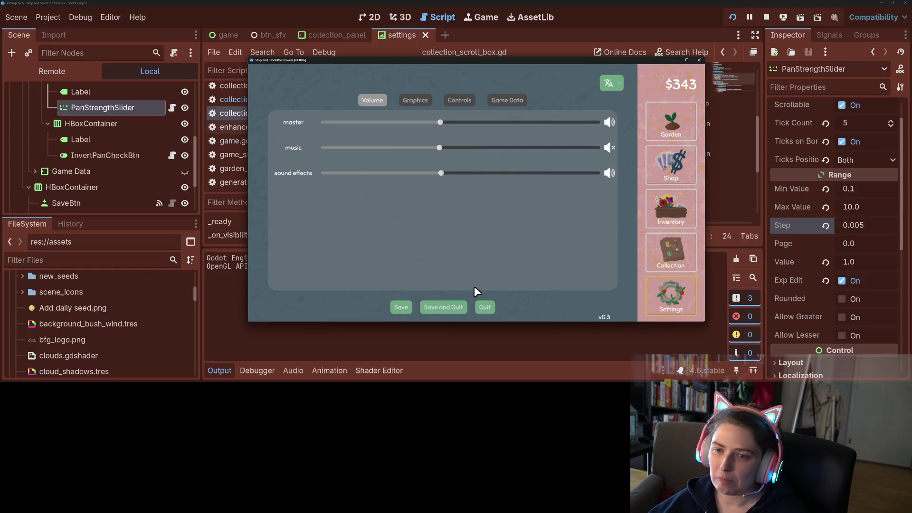
Save and quit the test game, collapse the Output panel, and bring up GitHub Desktop's changes.
left_click(444, 307)
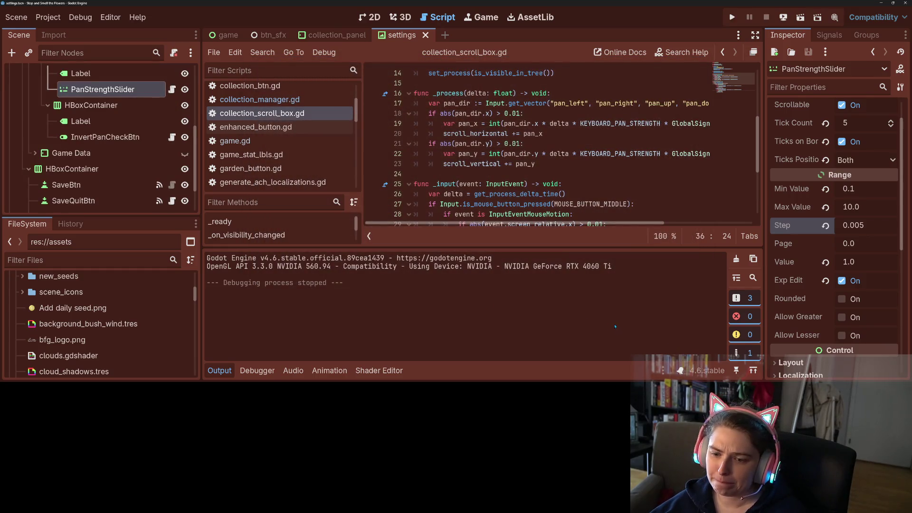
left_click(221, 372)
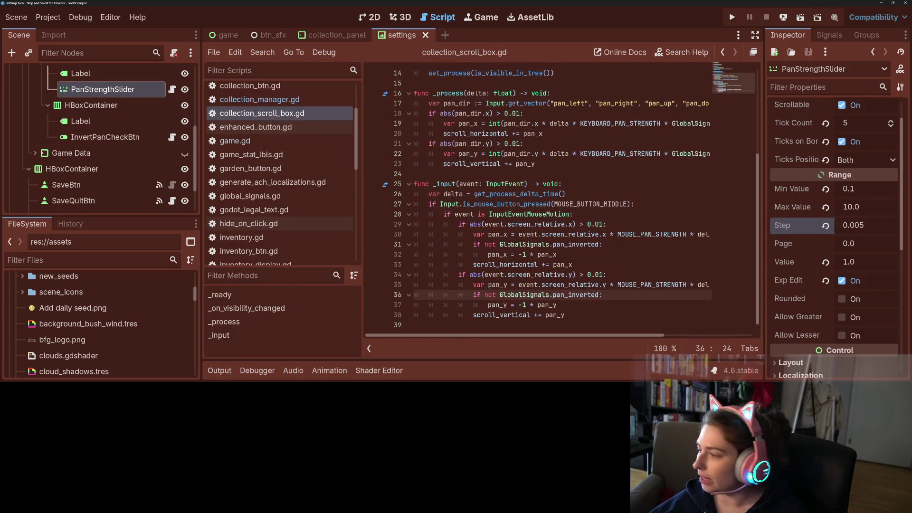
key("alt+Tab")
scroll(228, 194, "down", 3)
scroll(228, 193, "up", 3)
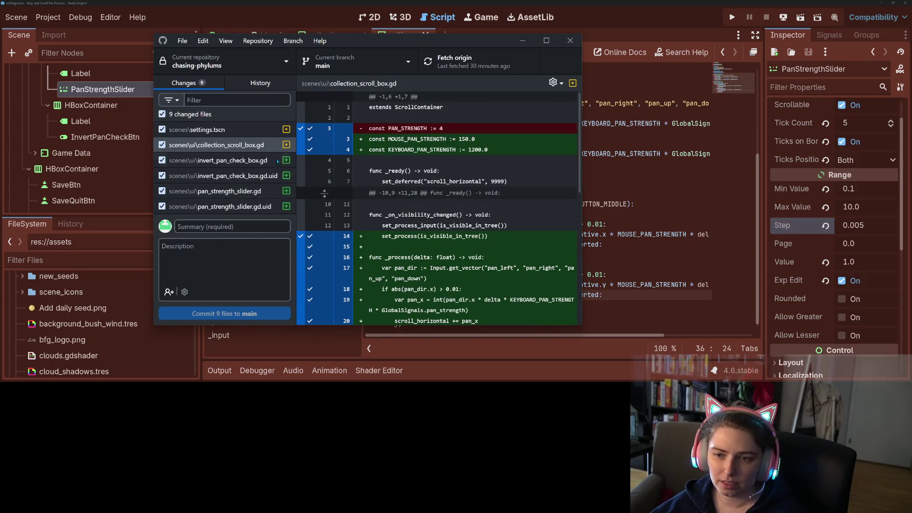
Review the global_signals.gd and project.godot diffs.
left_click(221, 130)
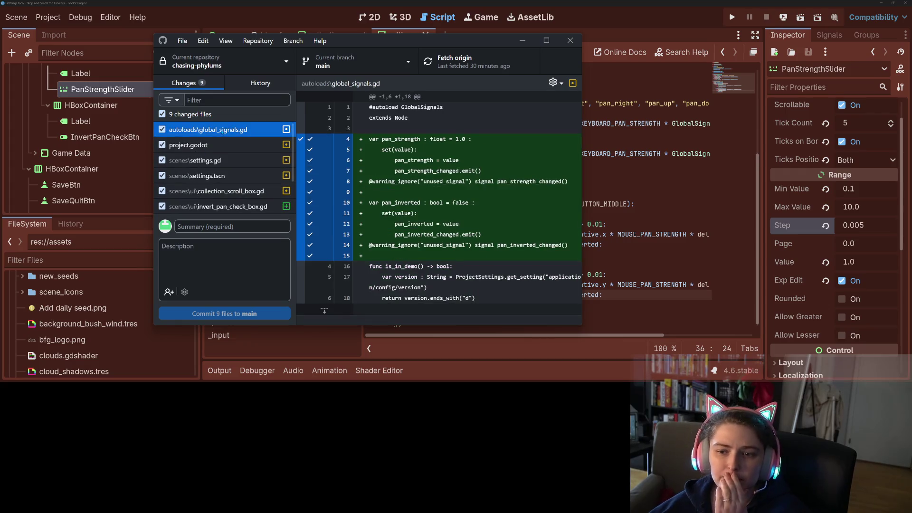
left_click(204, 145)
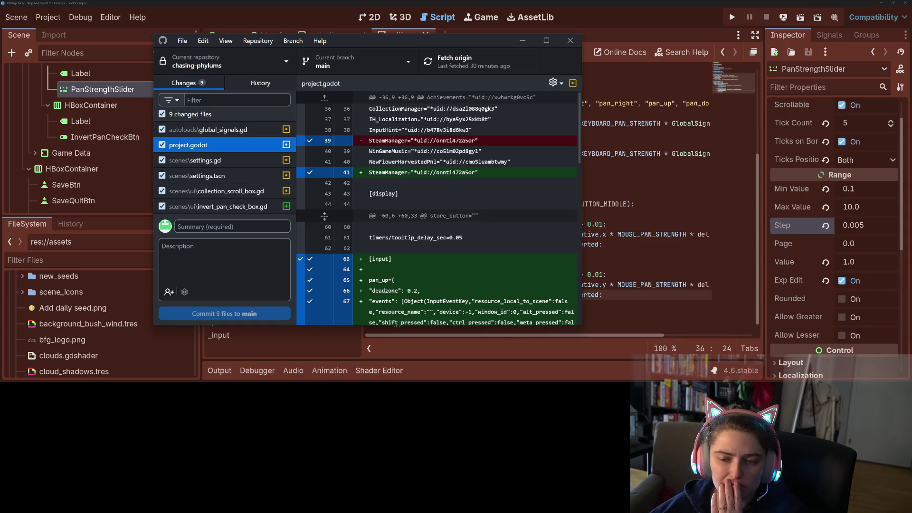
scroll(454, 222, "down", 1)
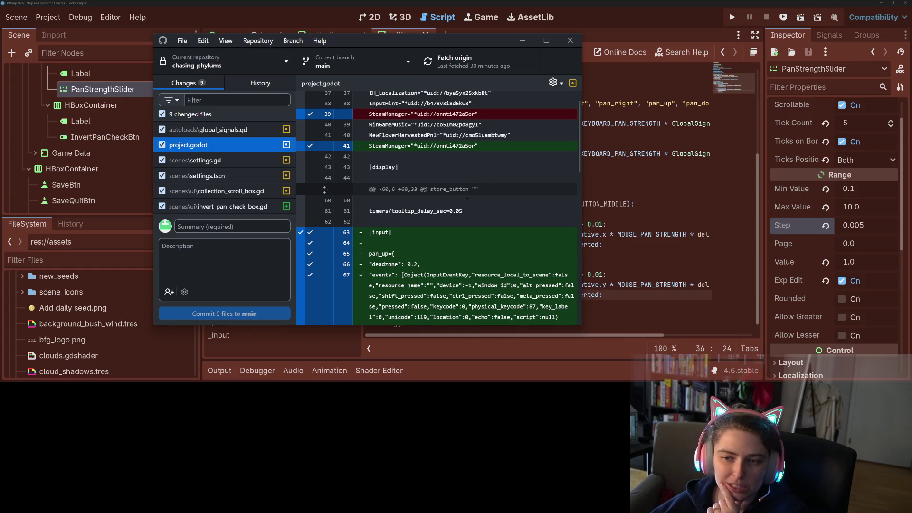
scroll(468, 200, "down", 5)
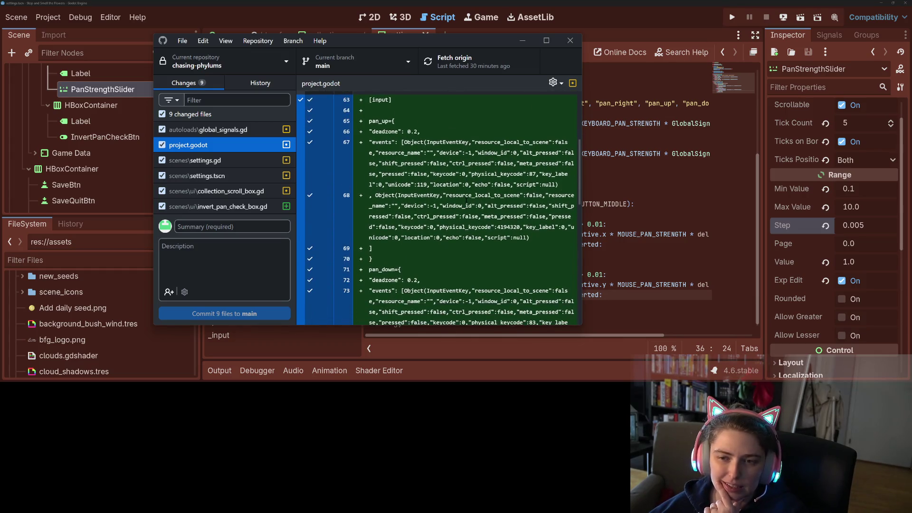
scroll(467, 201, "up", 5)
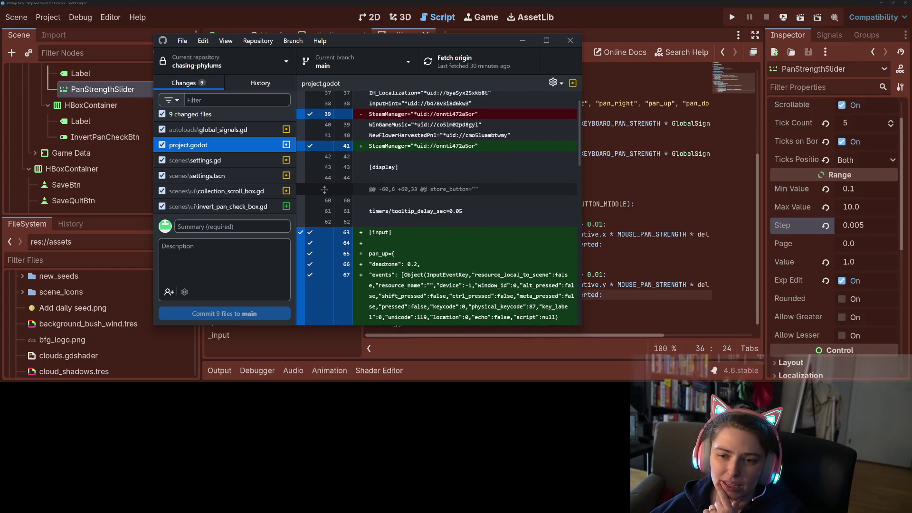
scroll(453, 209, "down", 4)
scroll(454, 209, "down", 2)
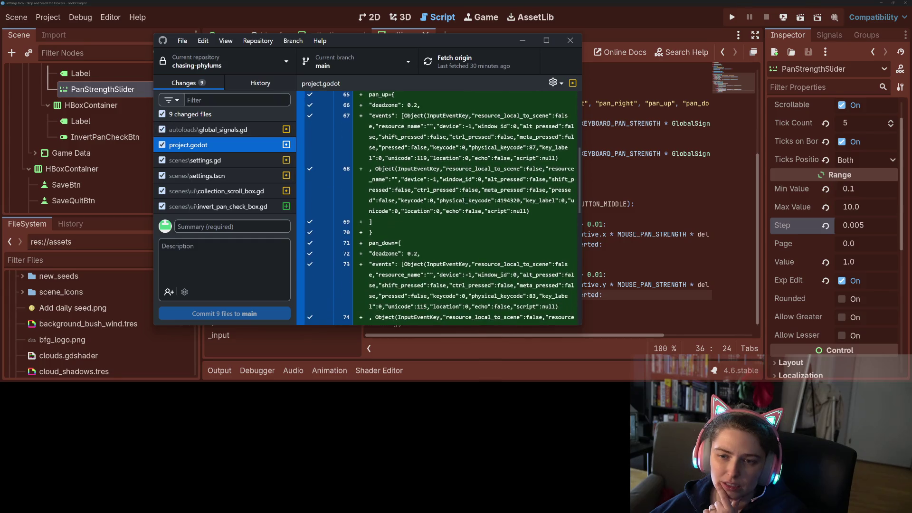
scroll(323, 190, "up", 5)
Exclude the SteamManager line change from the commit and view the settings.gd diff.
left_click(309, 172)
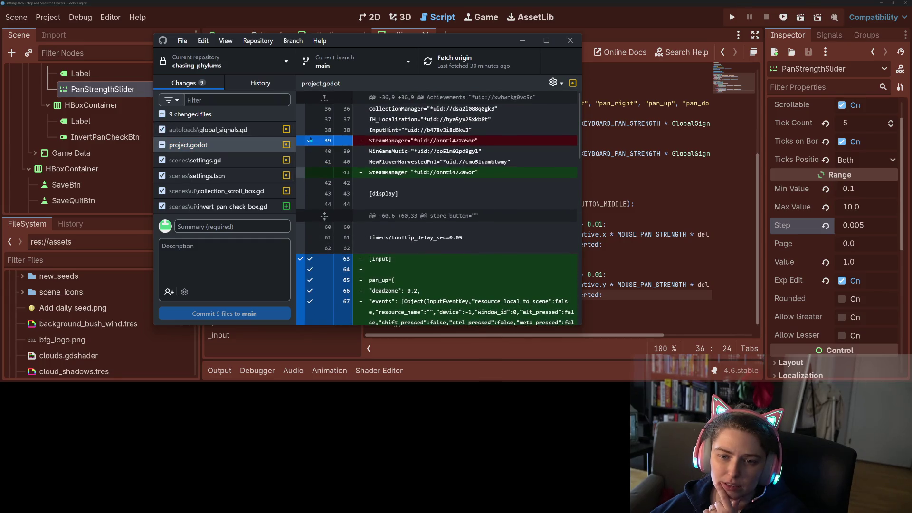
scroll(438, 209, "down", 10)
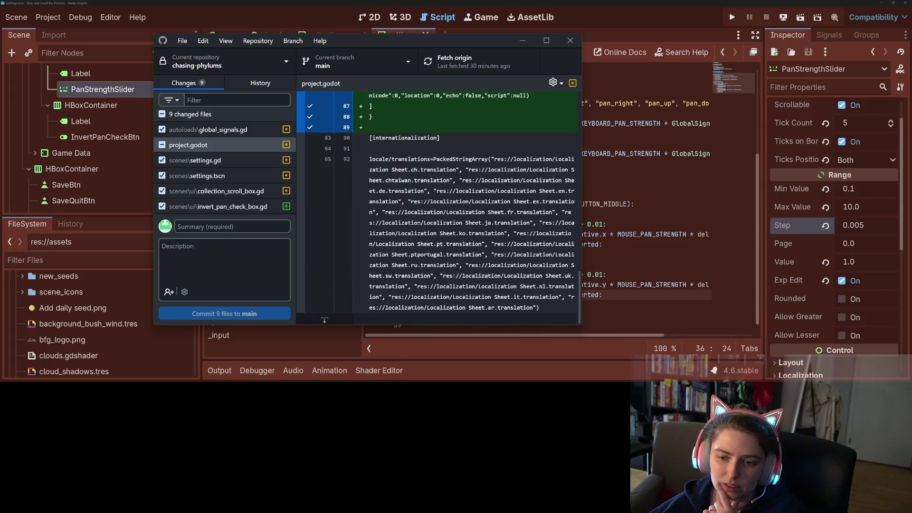
left_click(195, 160)
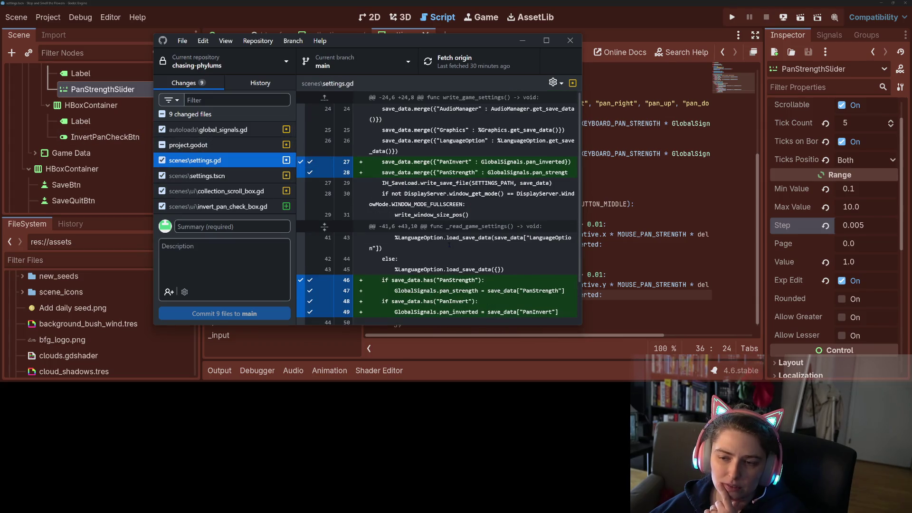
Review the settings.tscn diff, keeping the current_tab change included in the commit.
scroll(449, 245, "down", 3)
key("Down")
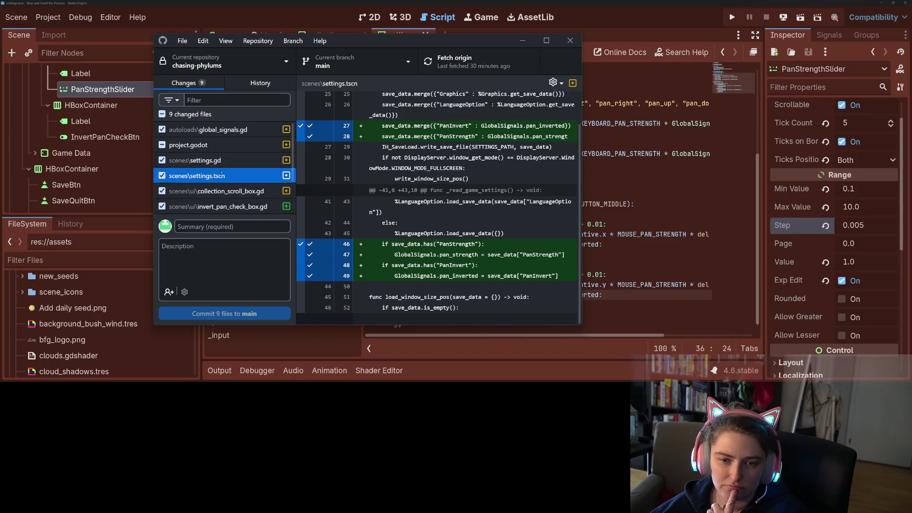
scroll(451, 245, "down", 5)
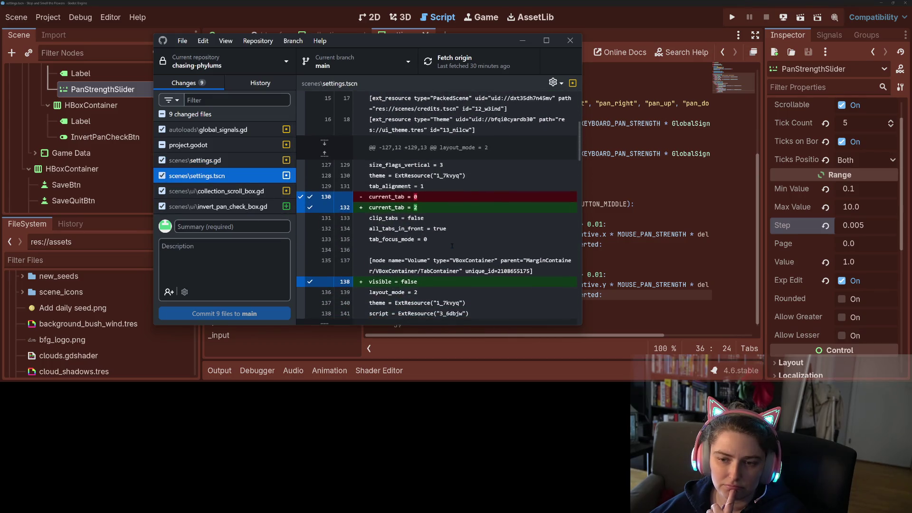
scroll(453, 245, "down", 3)
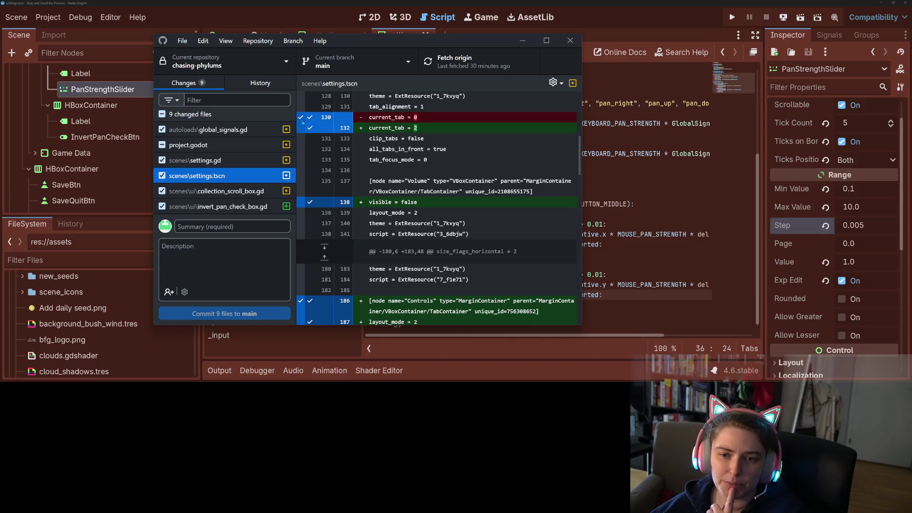
left_click(313, 128)
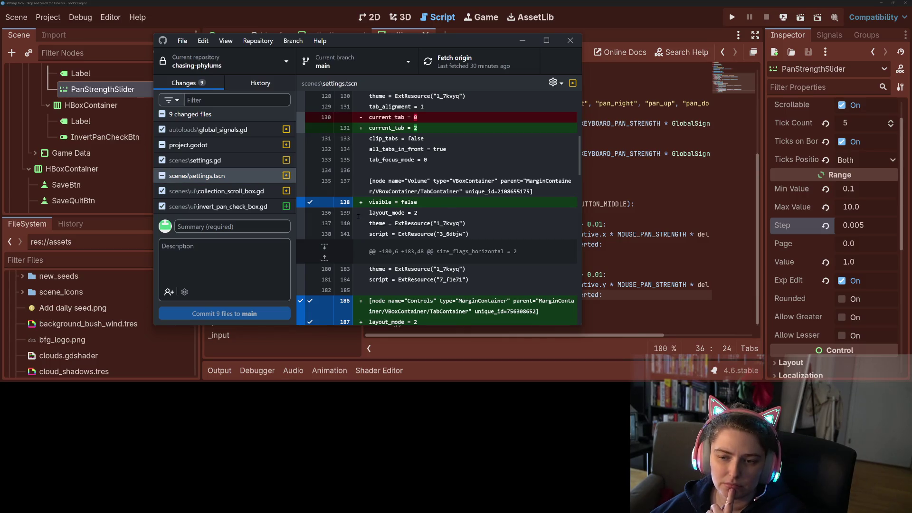
left_click(304, 127)
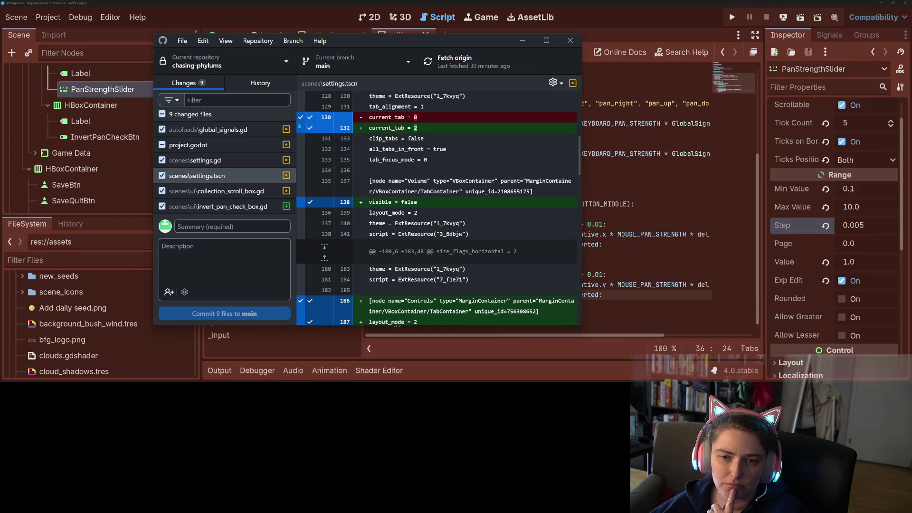
In the Godot editor, make Volume visible again, hide Controls, and save the settings scene.
left_click(102, 90)
scroll(119, 143, "up", 8)
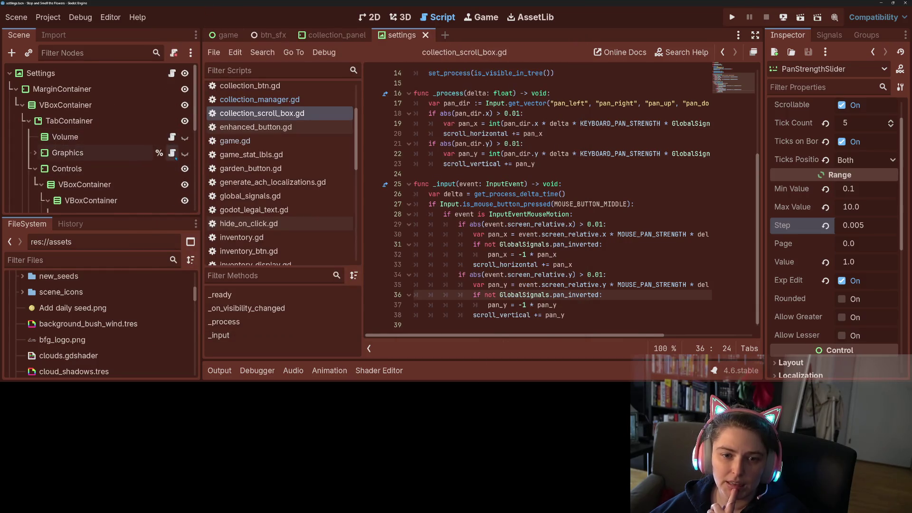
left_click(185, 136)
key("ctrl+s")
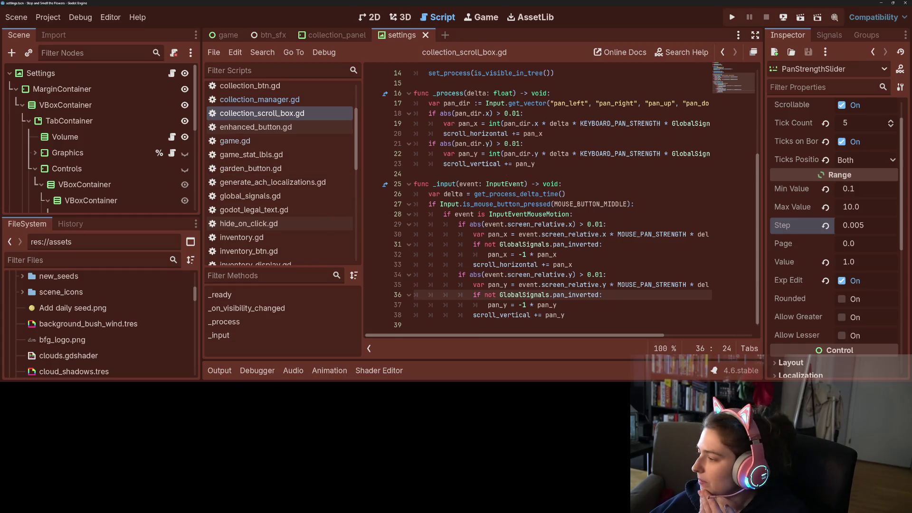
Review the collection_scroll_box.gd diff and the new invert_pan_check_box.gd file.
key("alt+Tab")
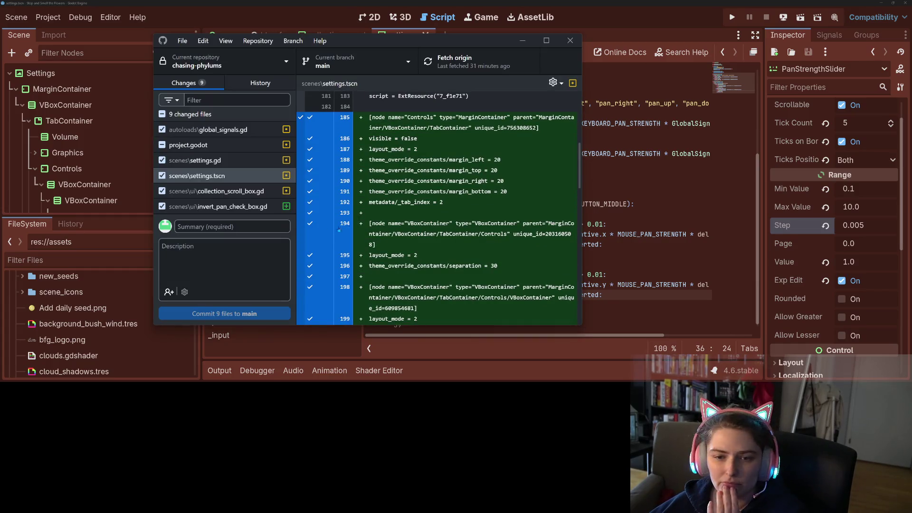
scroll(380, 228, "up", 3)
scroll(423, 230, "down", 5)
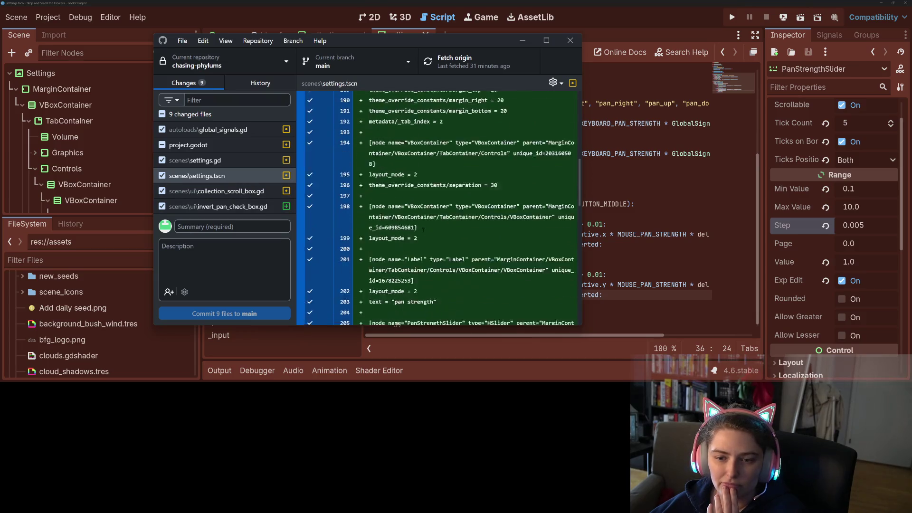
scroll(423, 230, "down", 6)
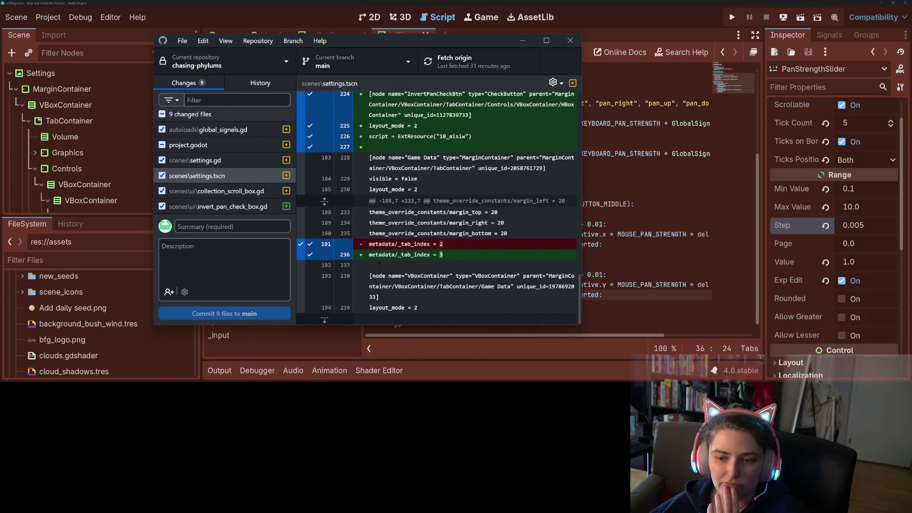
left_click(217, 192)
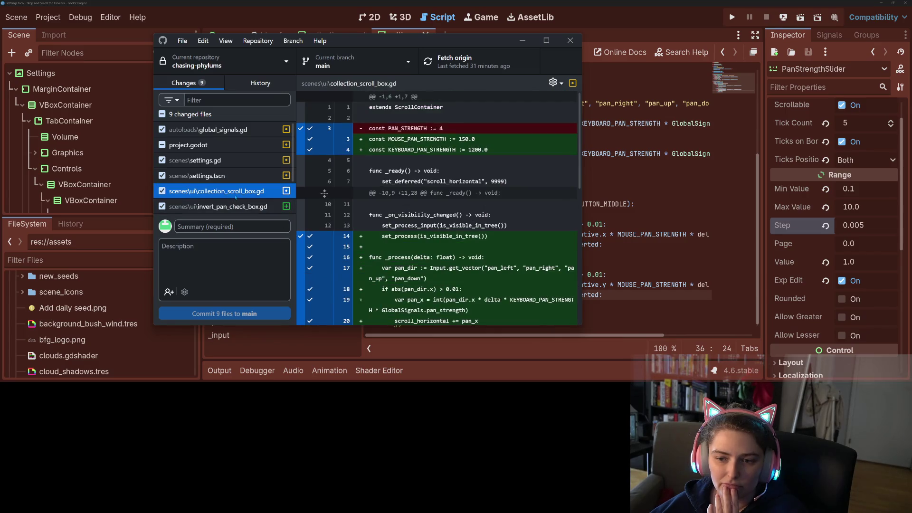
scroll(394, 219, "down", 1)
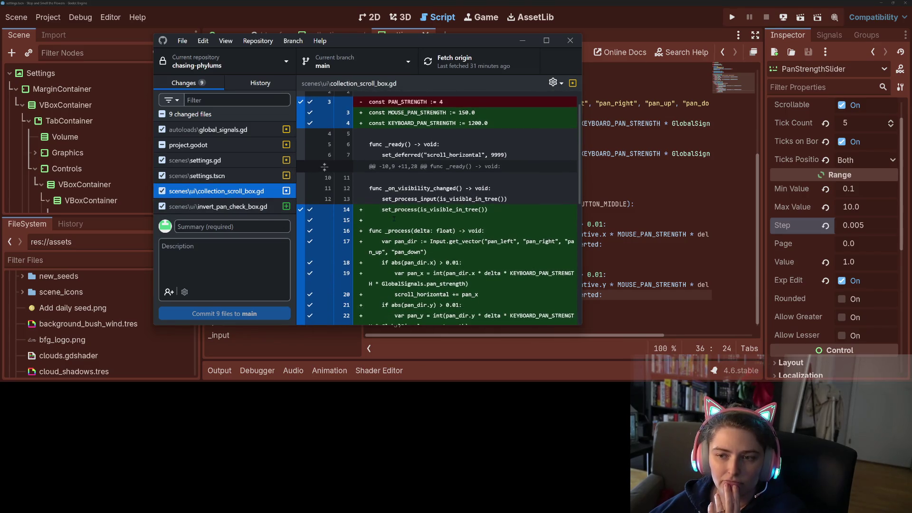
scroll(394, 219, "down", 5)
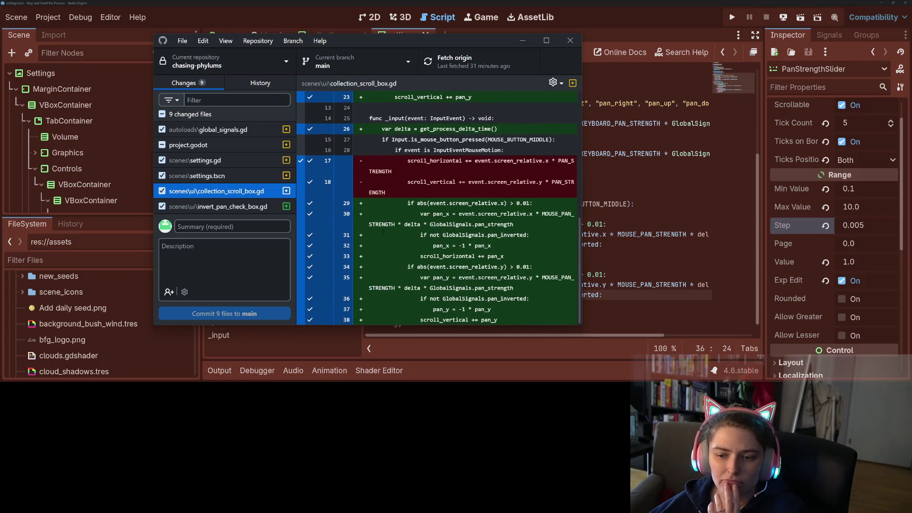
left_click(257, 207)
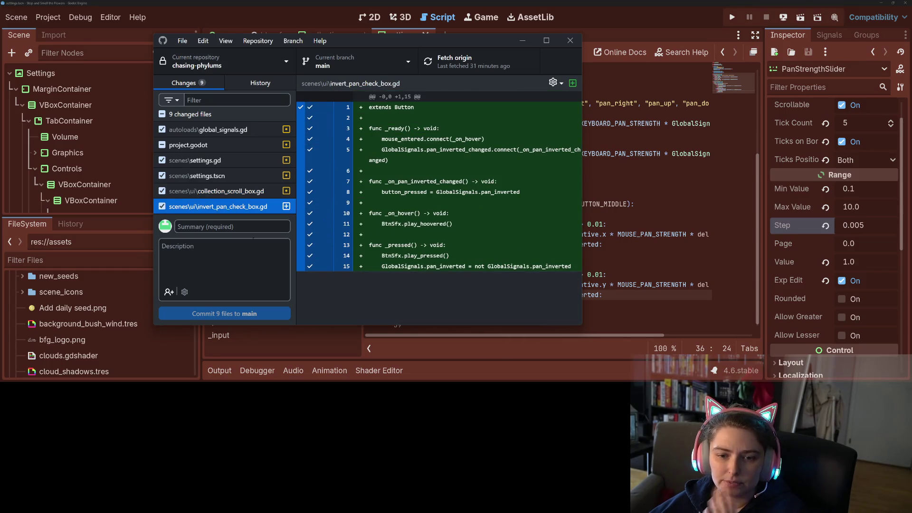
scroll(254, 196, "down", 1)
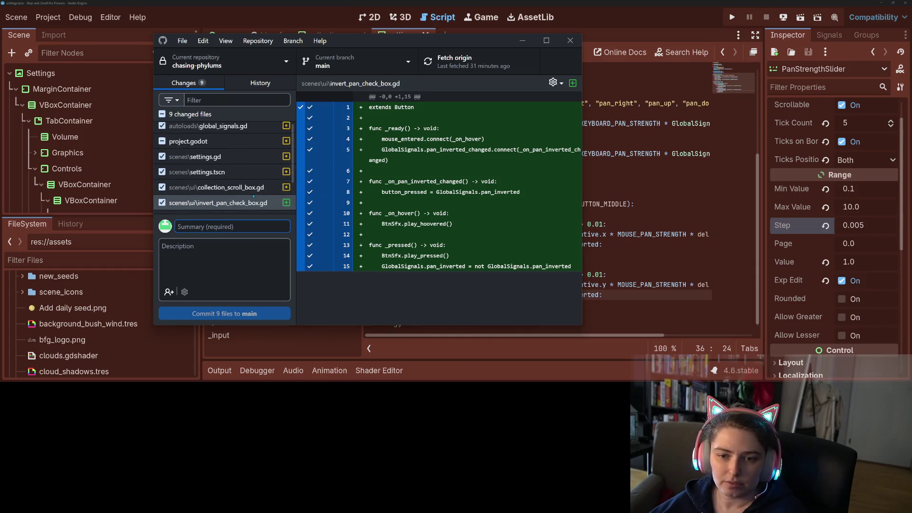
scroll(255, 197, "down", 3)
Commit the 9 files to main with a WASD pan settings summary for strength and invertion, and push to origin.
type("a")
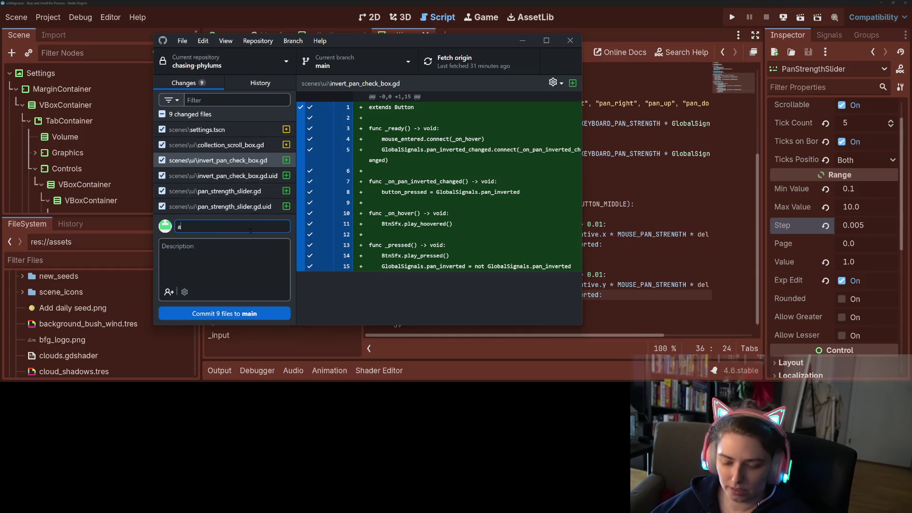
type("dds wasd pan control and control s")
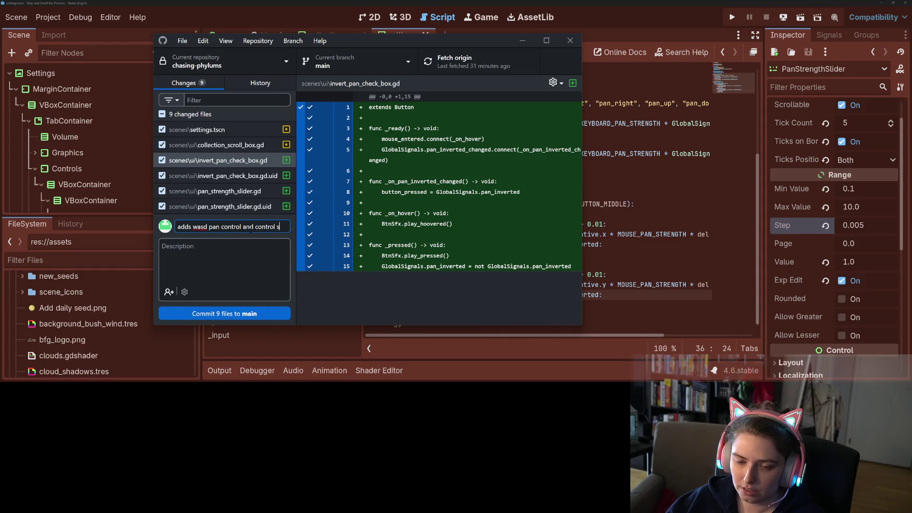
type("ings for strength and invert")
type("ion")
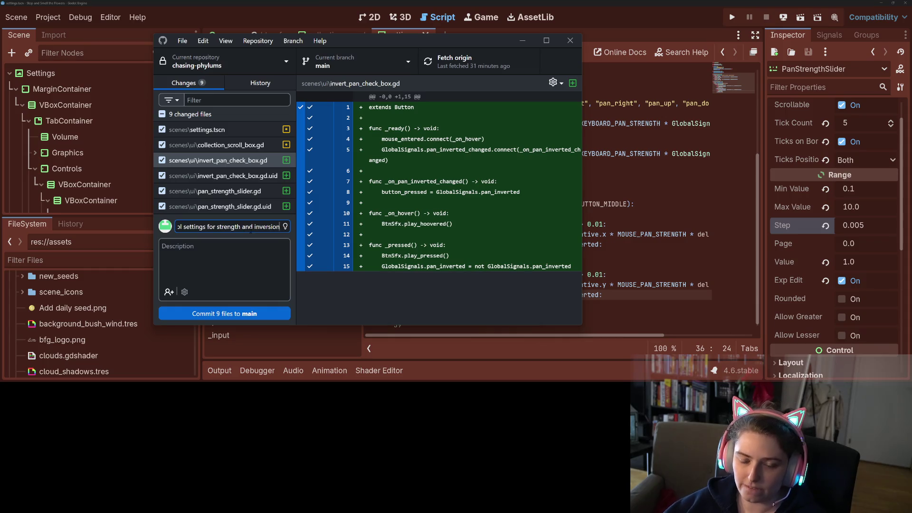
scroll(223, 190, "up", 2)
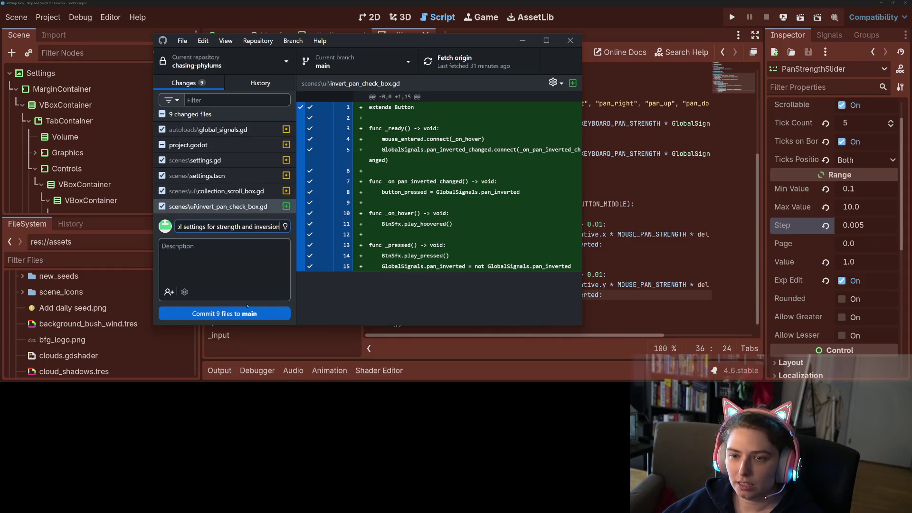
left_click(248, 314)
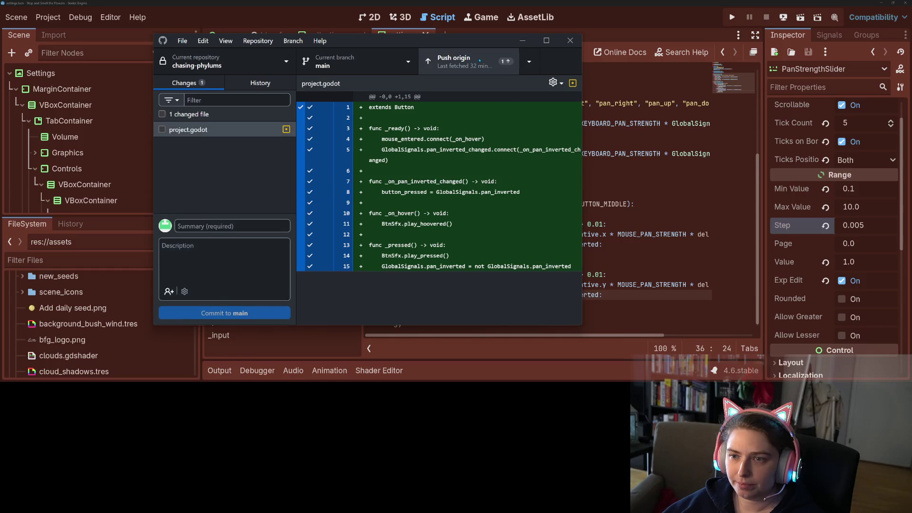
left_click(475, 62)
left_click(532, 46)
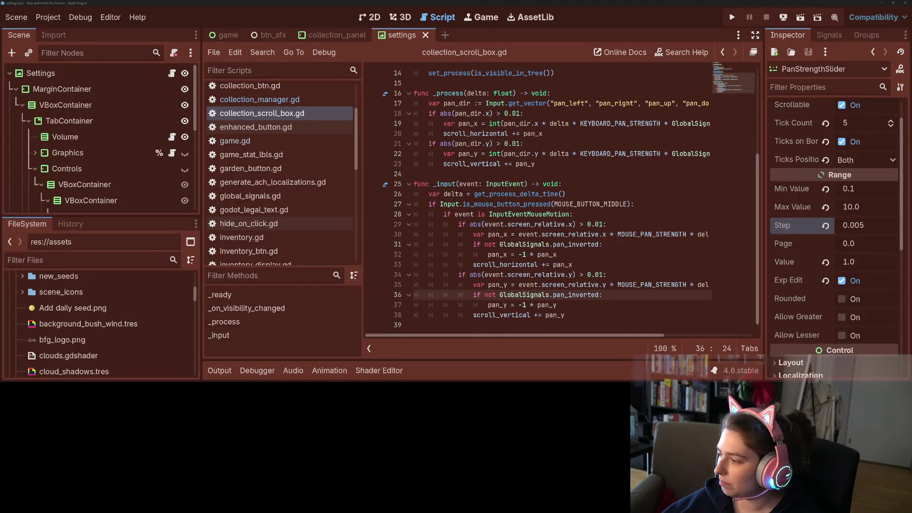
key("alt+Tab")
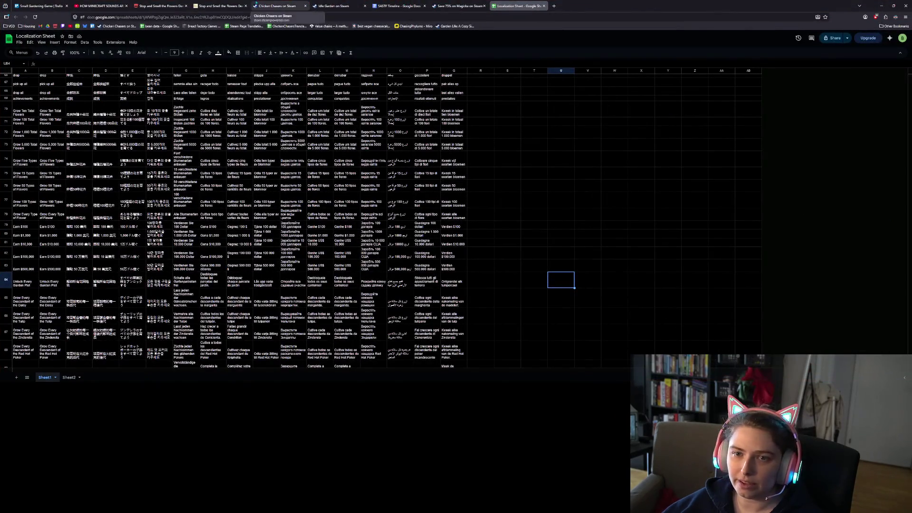
Move the panning sensitivity card and the pan-opposite card to the top two places in Done.
left_click(48, 6)
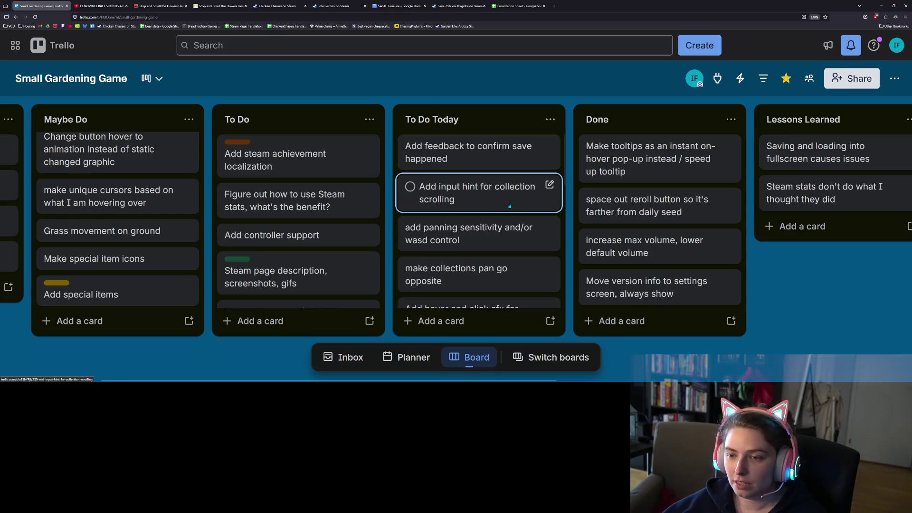
left_click_drag(509, 232, 647, 157)
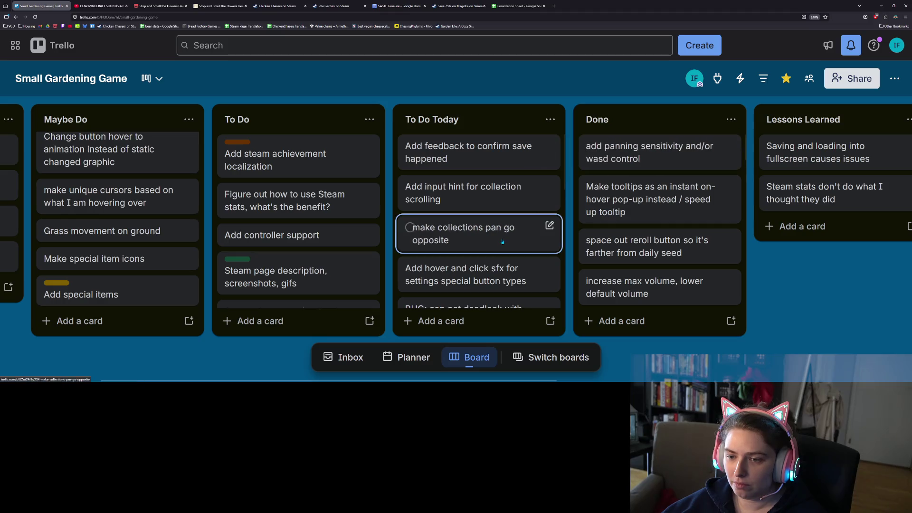
left_click_drag(500, 242, 627, 190)
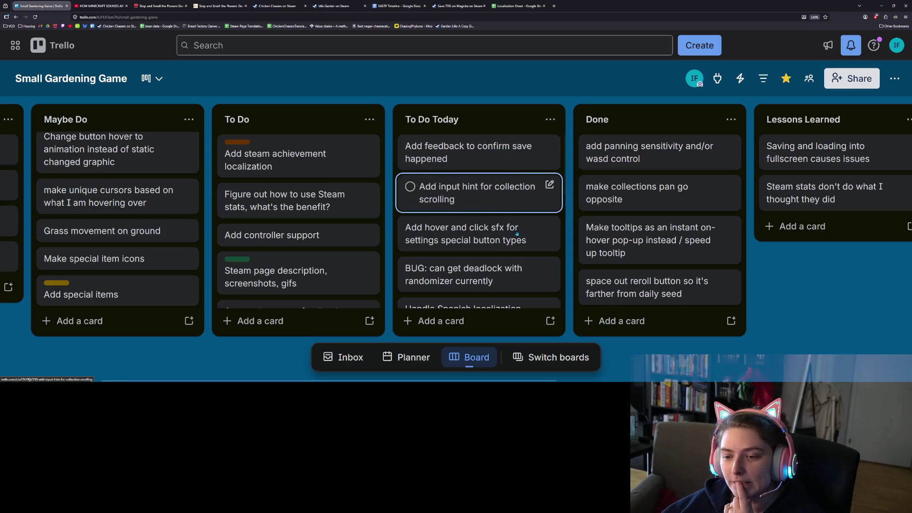
scroll(519, 236, "down", 5)
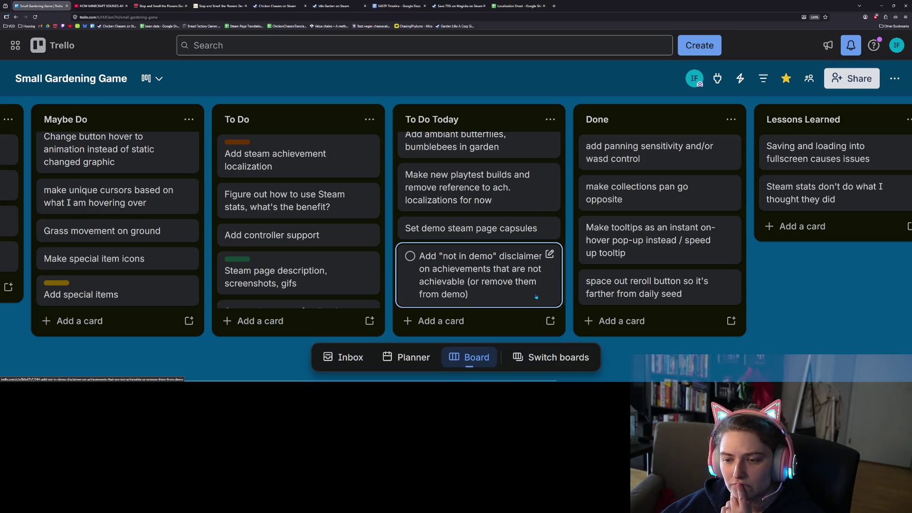
scroll(536, 297, "up", 5)
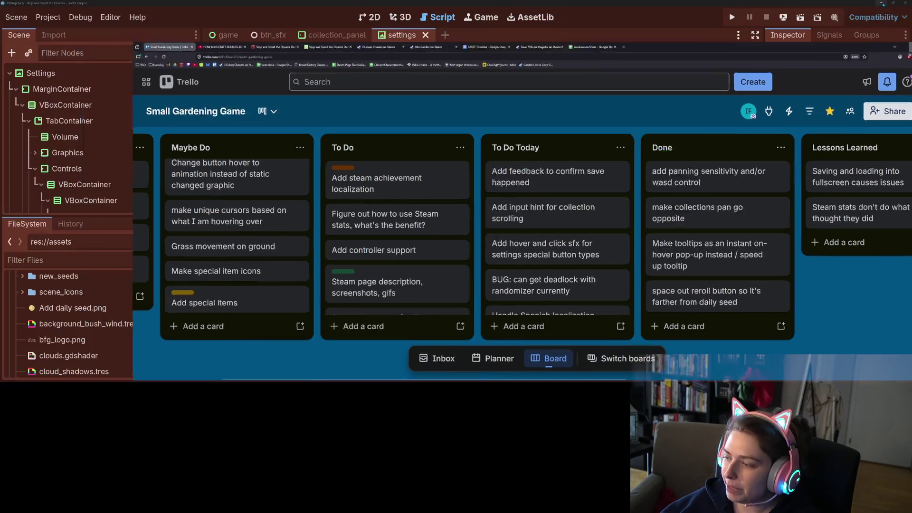
left_click(882, 6)
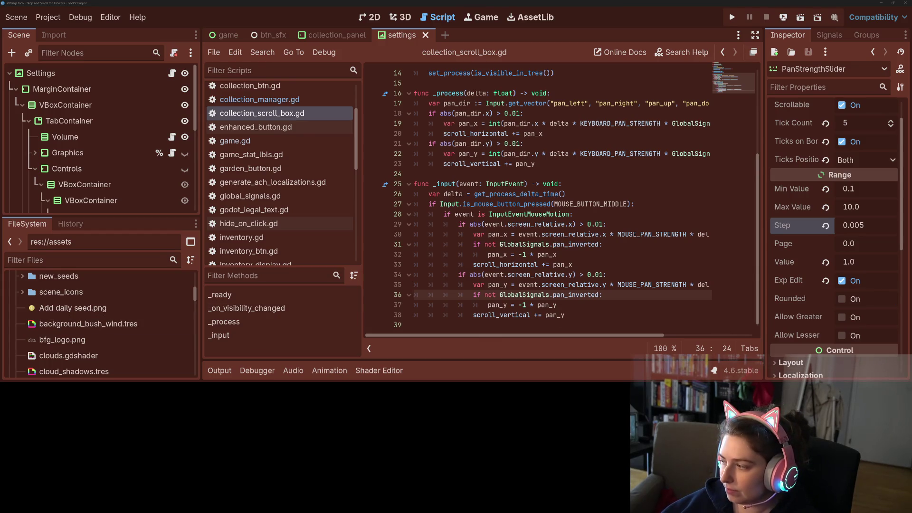
Open the chasing-phylums project's audio > music folder.
key("alt+Tab")
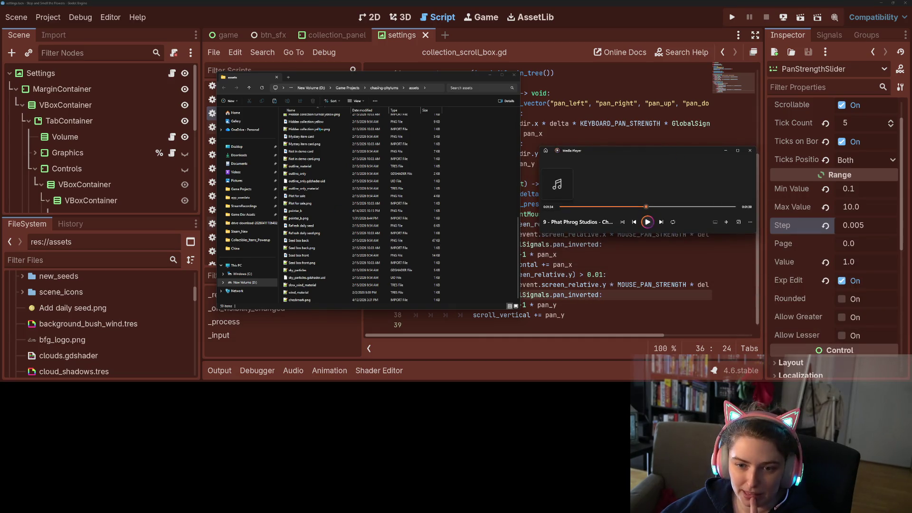
left_click(384, 88)
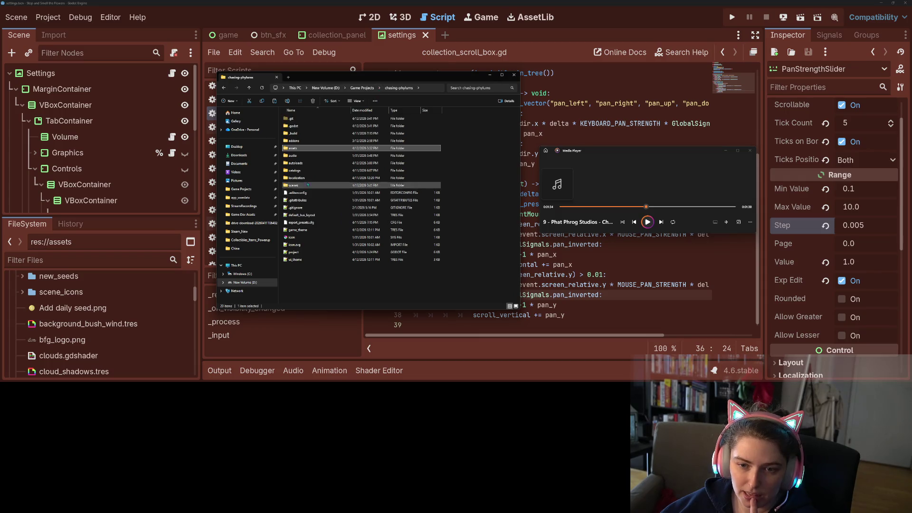
double_click(306, 155)
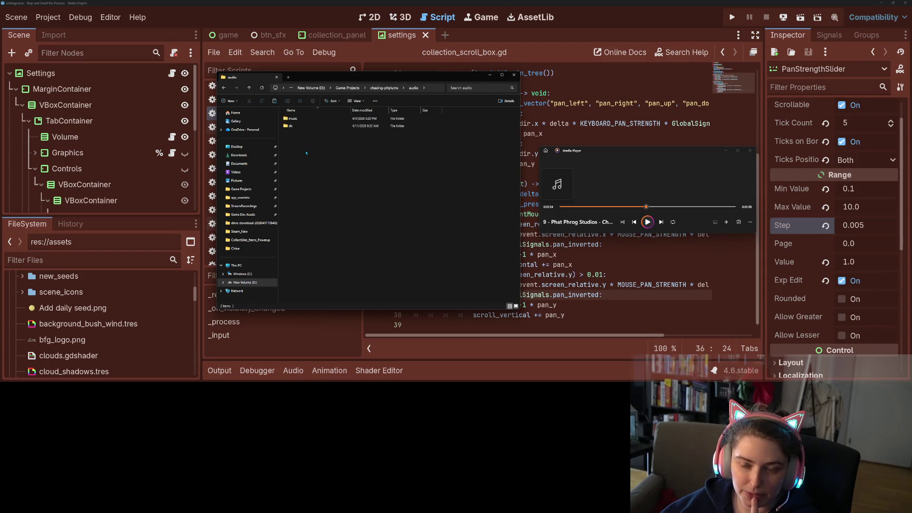
double_click(292, 118)
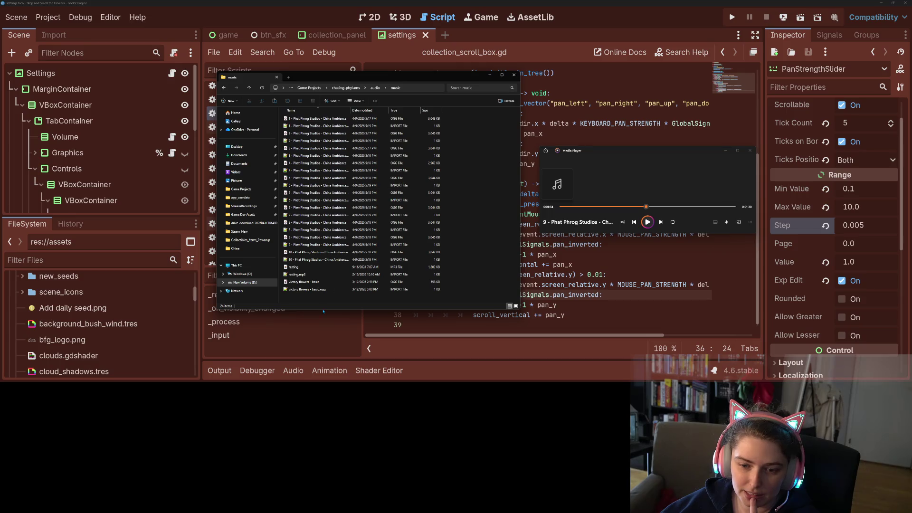
Play the victory flowers - basic track with repeat off and volume raised to 15.
left_click(726, 222)
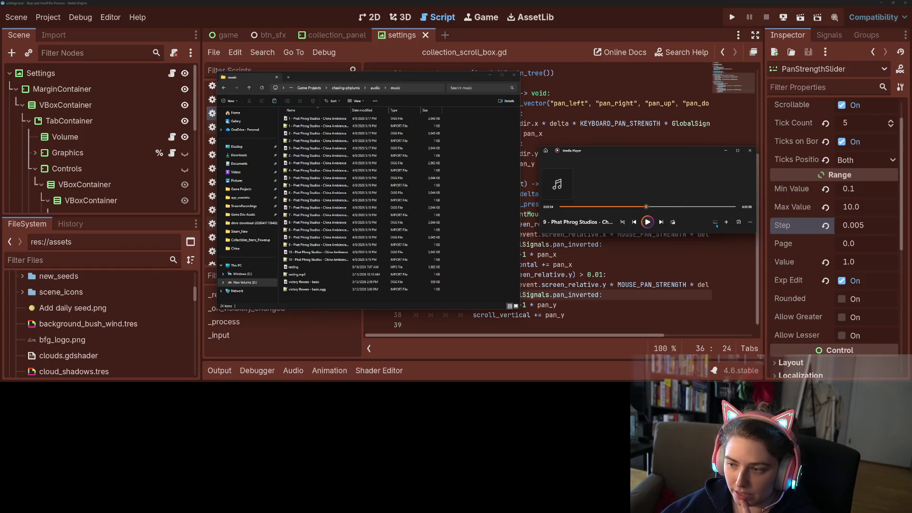
left_click(678, 227)
left_click(726, 222)
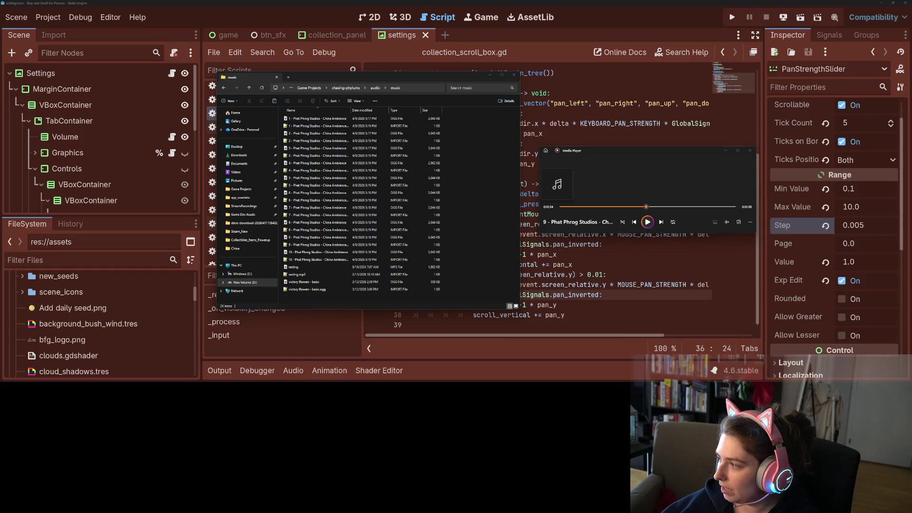
left_click(320, 282)
double_click(319, 282)
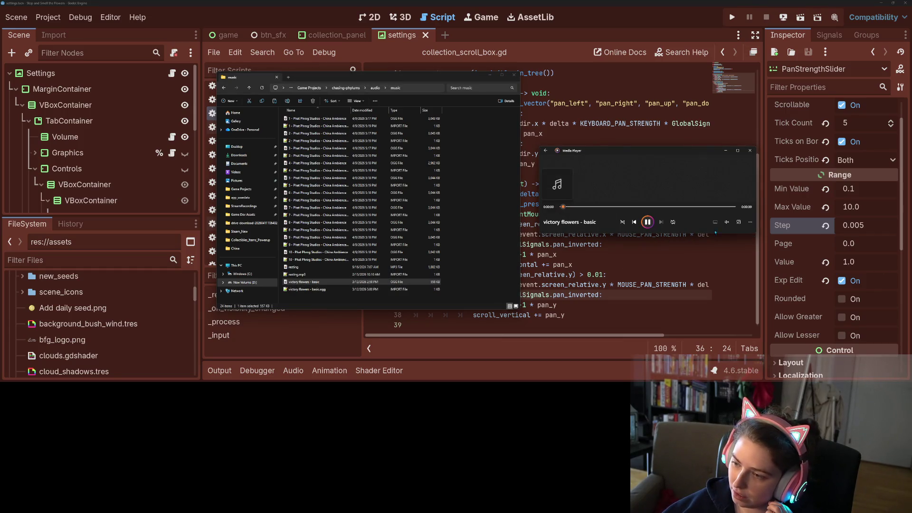
mouse_move(726, 222)
left_click_drag(700, 208, 708, 208)
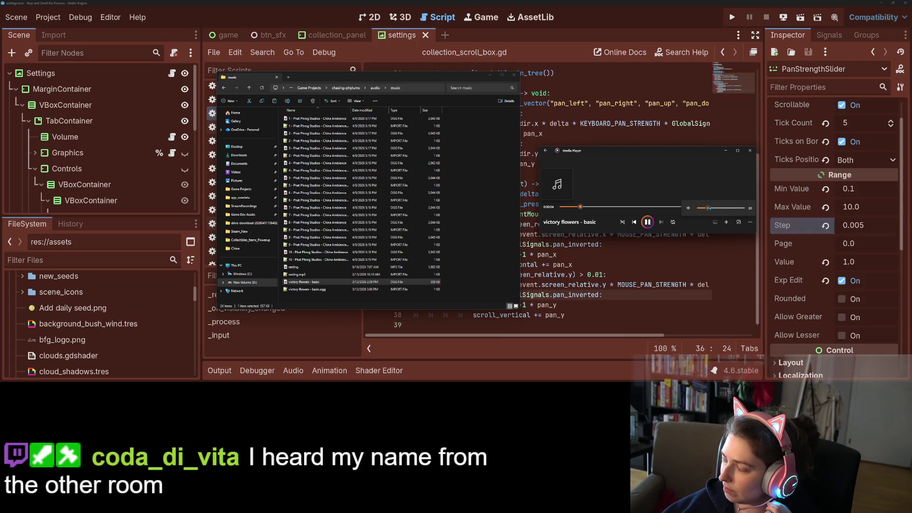
left_click(562, 207)
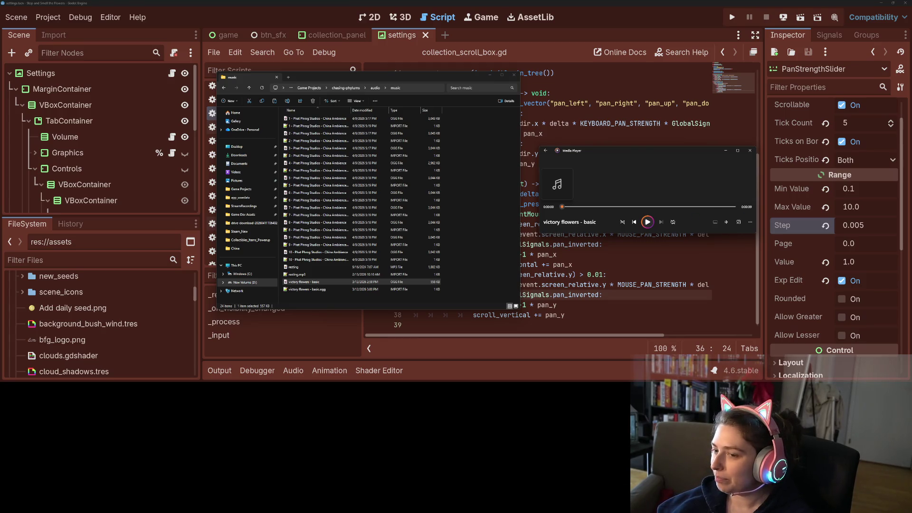
Readjust the music playback volume and put away the music folder window.
left_click(727, 222)
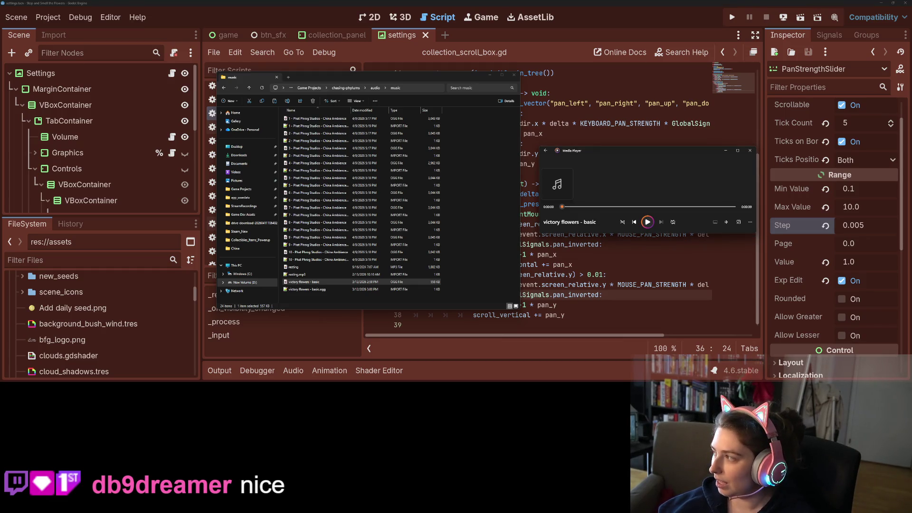
left_click(726, 222)
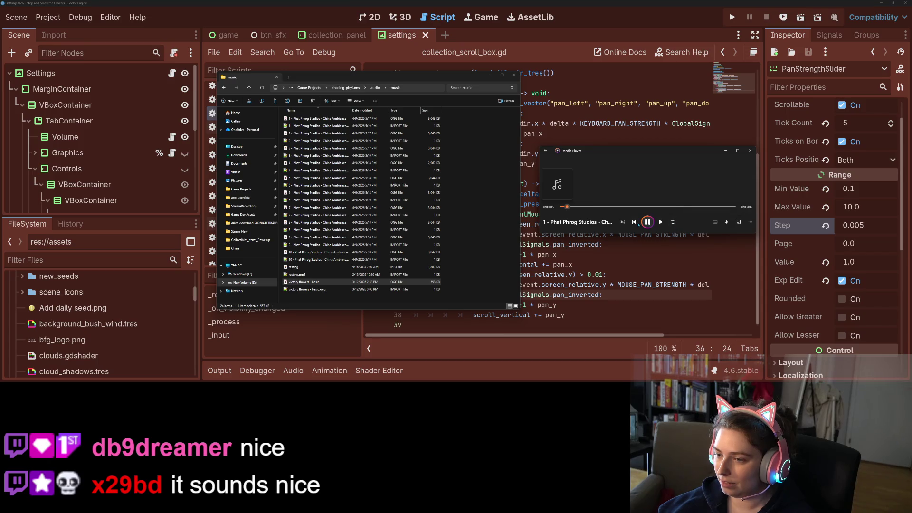
left_click(489, 76)
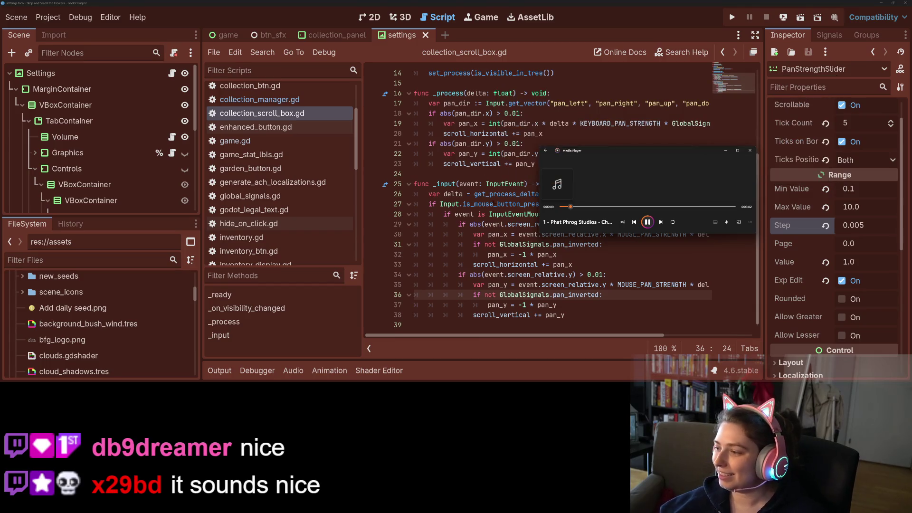
left_click(482, 255)
mouse_move(482, 257)
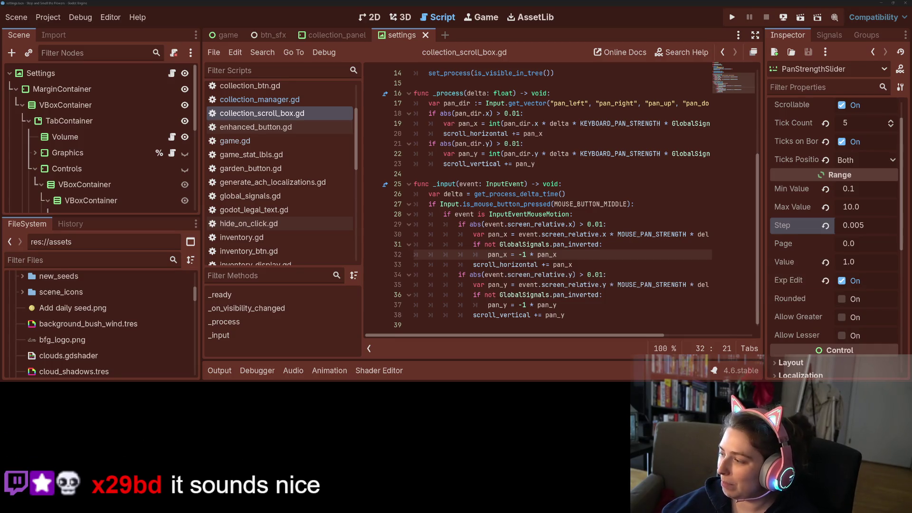
key("alt+Tab")
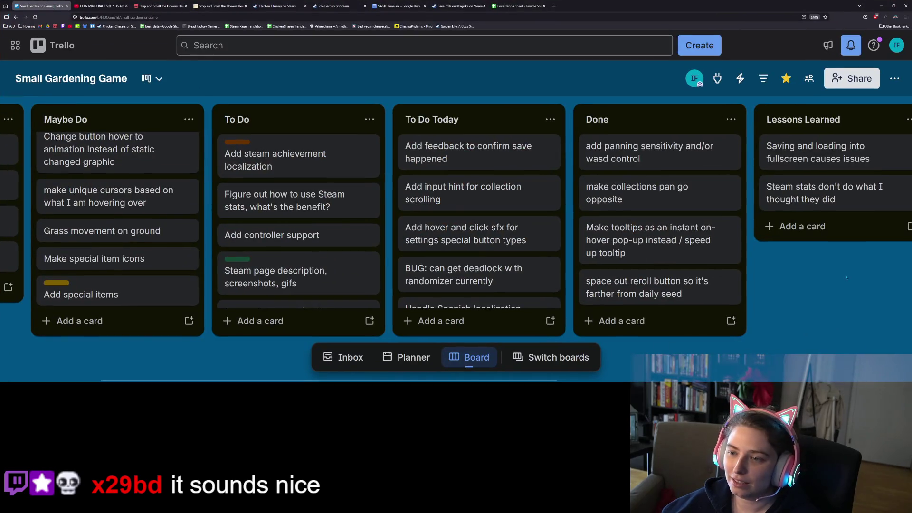
left_click(893, 5)
left_click(887, 5)
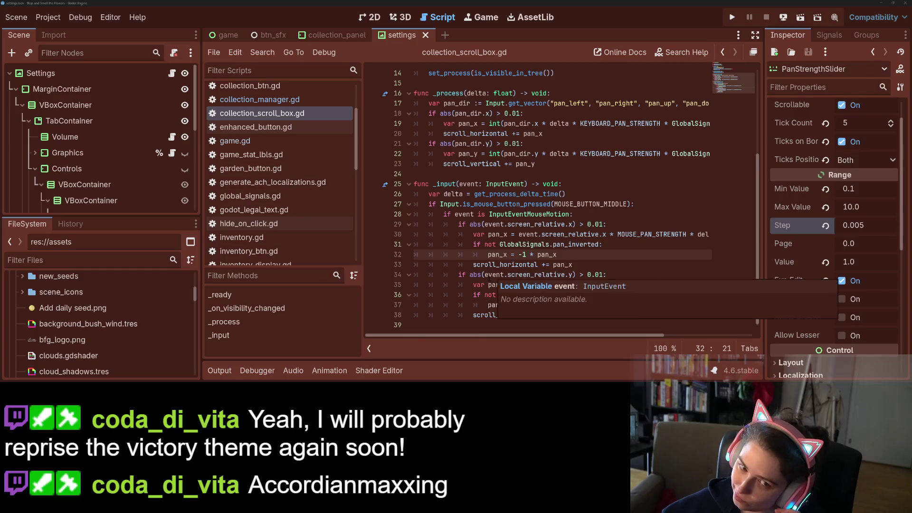
Add a Label node as a child of the bottom buttons' HBoxContainer.
left_click(374, 17)
left_click(446, 328)
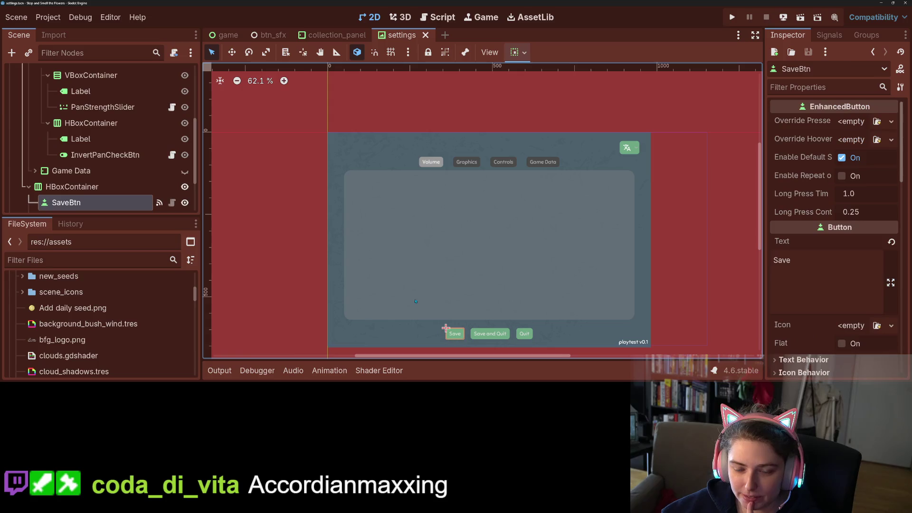
scroll(119, 200, "down", 3)
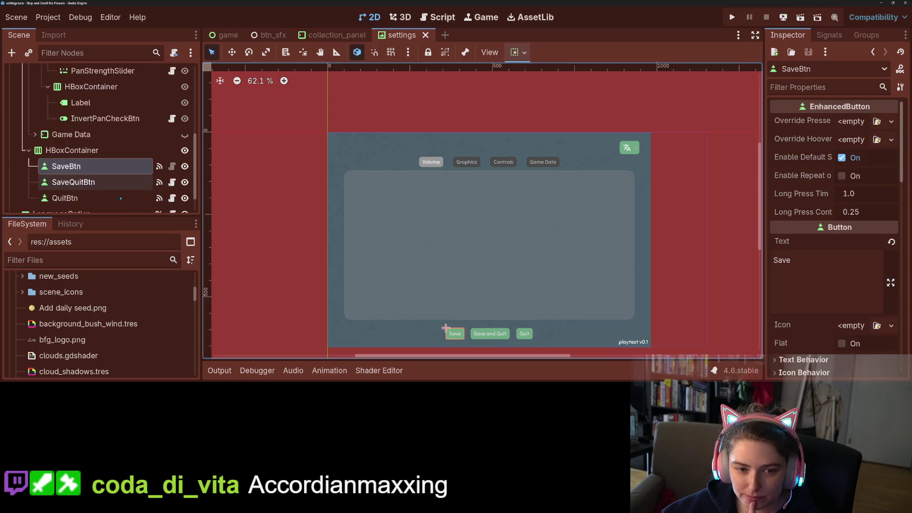
left_click(91, 133)
right_click(92, 132)
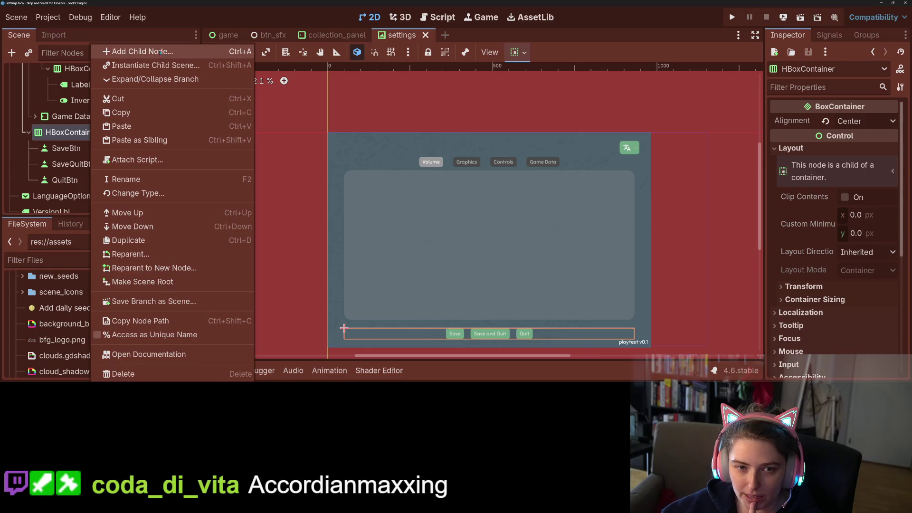
left_click(124, 51)
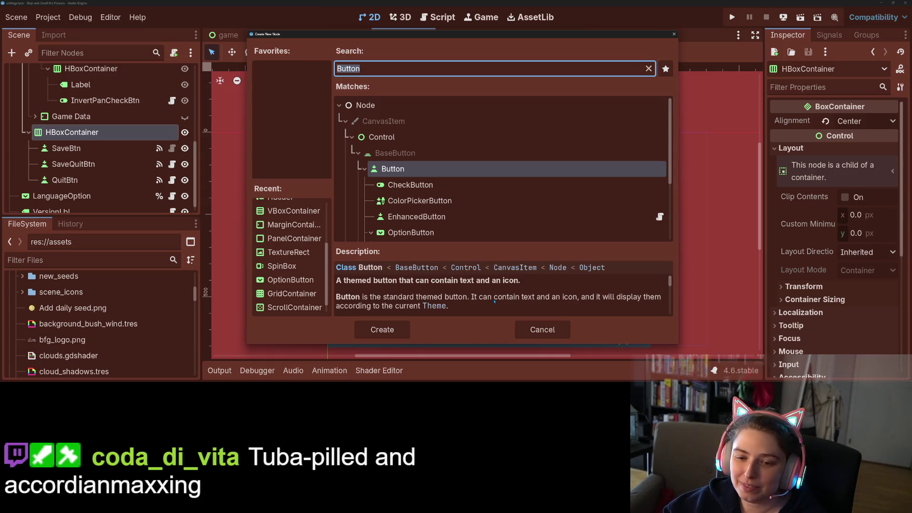
type("ri")
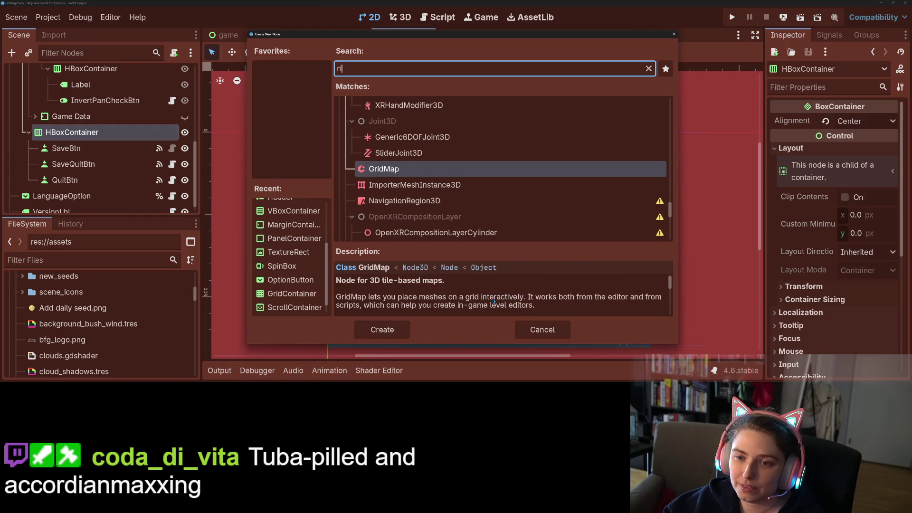
key("BackSpace")
key("BackSpace")
type("lab")
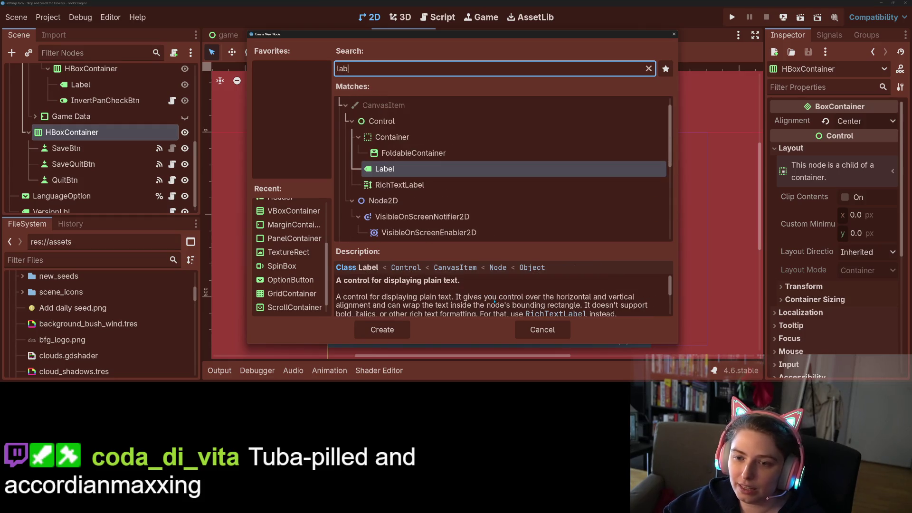
key("Return")
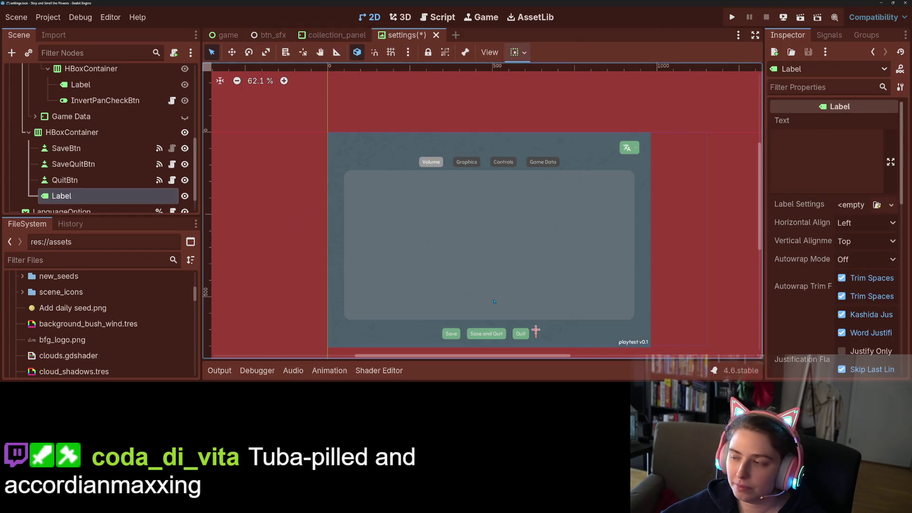
Set the new label's text to 'saved'.
left_click(818, 157)
type("Saver")
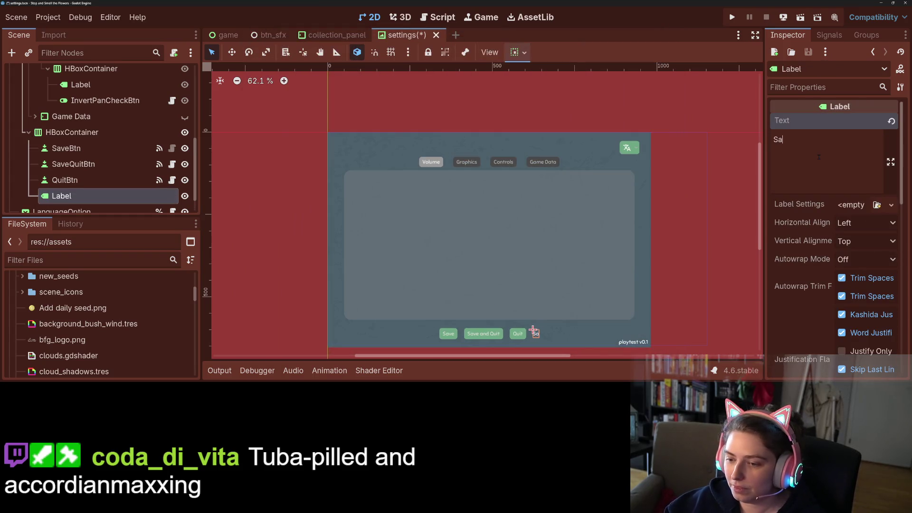
key("BackSpace")
type("d")
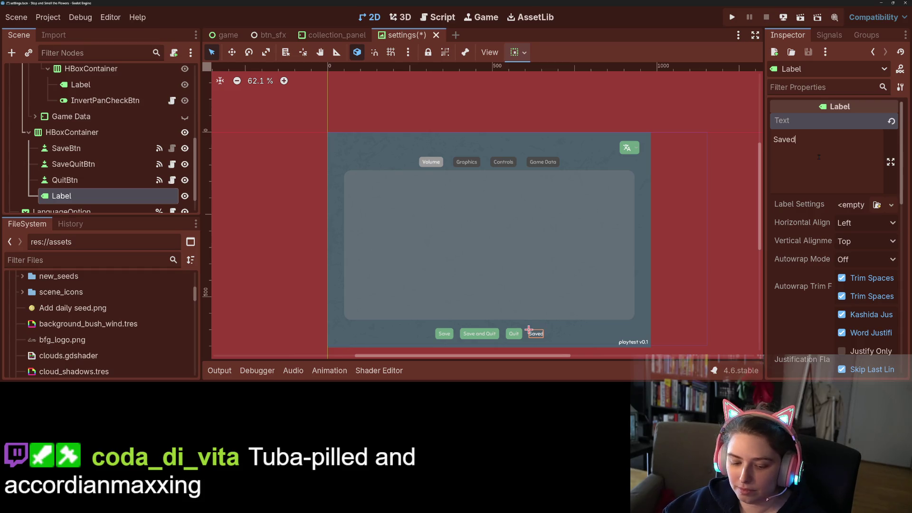
left_click(773, 140)
key("Delete")
type("s")
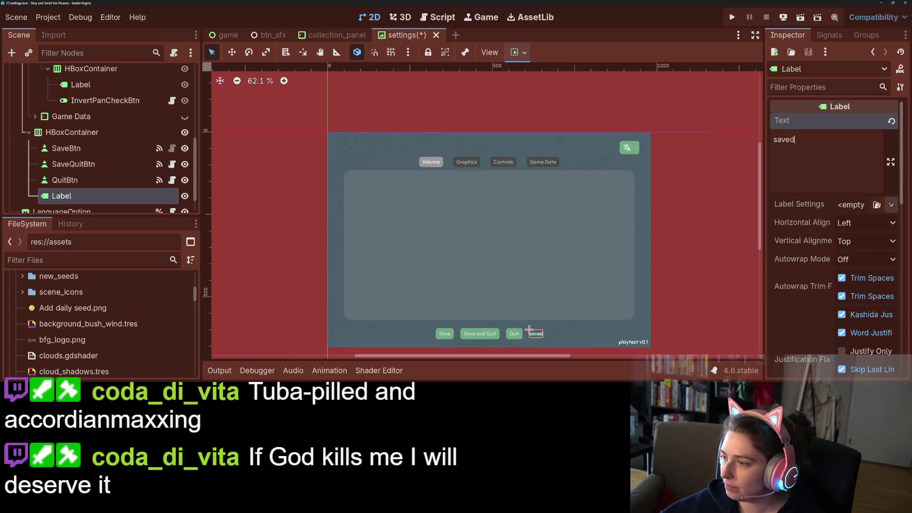
Give the label a new LabelSettings resource and inspect its Outline, Font, Shadow and Stacked Effects sections.
left_click(892, 205)
left_click(866, 235)
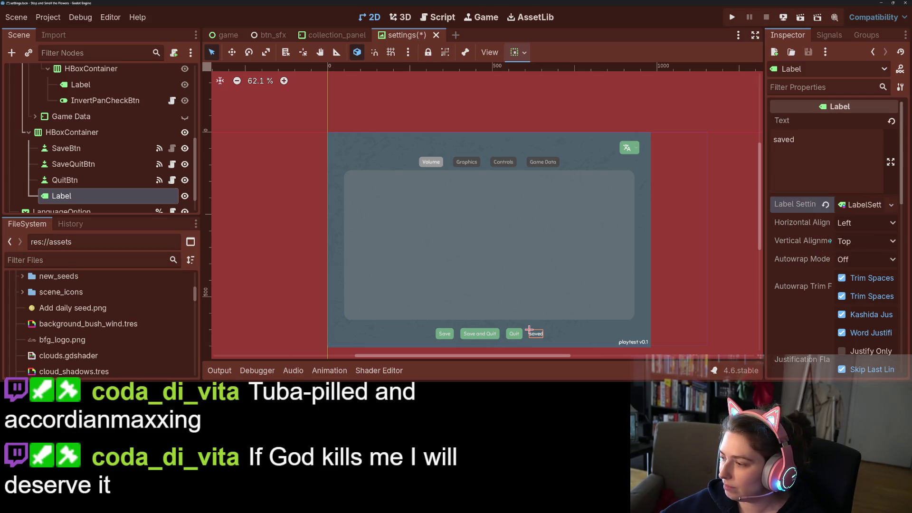
left_click(862, 205)
scroll(831, 213, "down", 2)
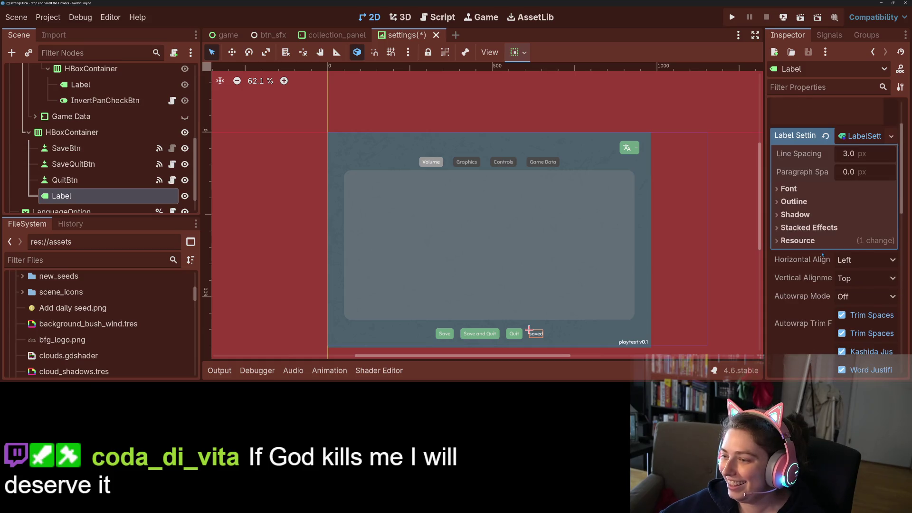
left_click(813, 203)
left_click(803, 190)
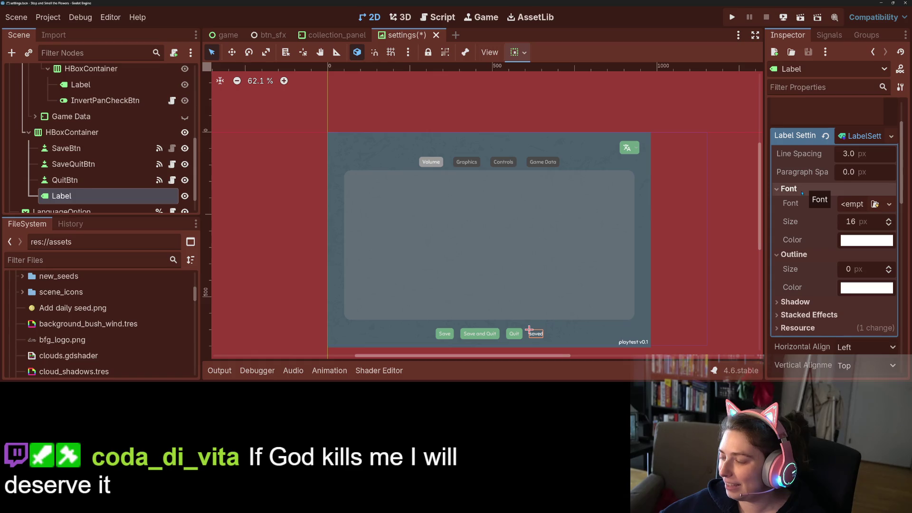
left_click(803, 193)
left_click(807, 202)
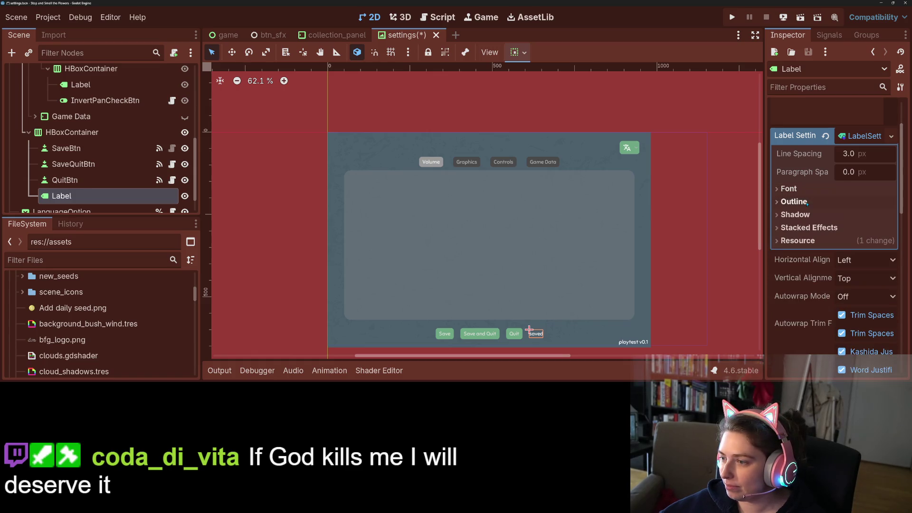
left_click(808, 216)
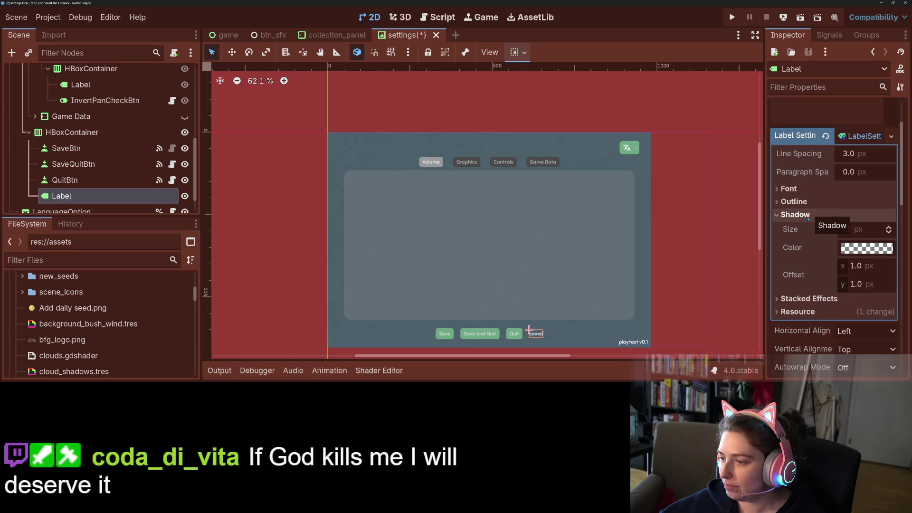
left_click(809, 299)
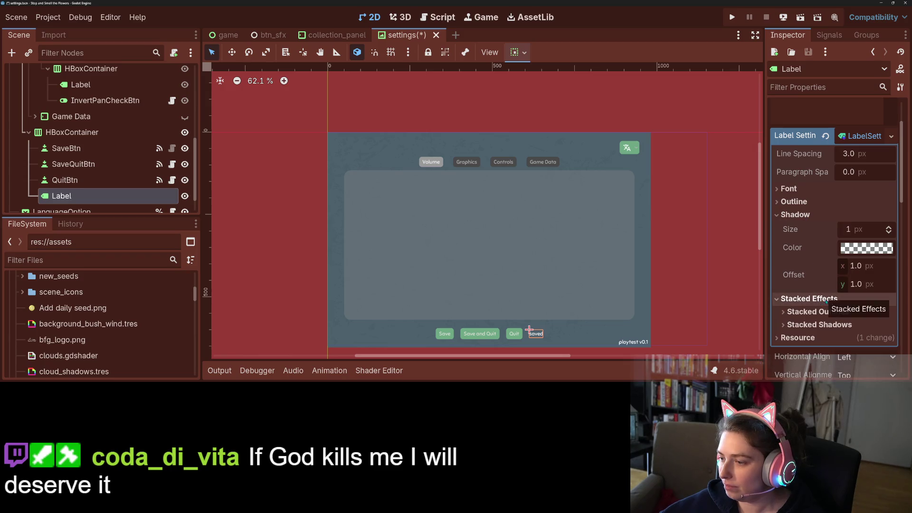
left_click(839, 299)
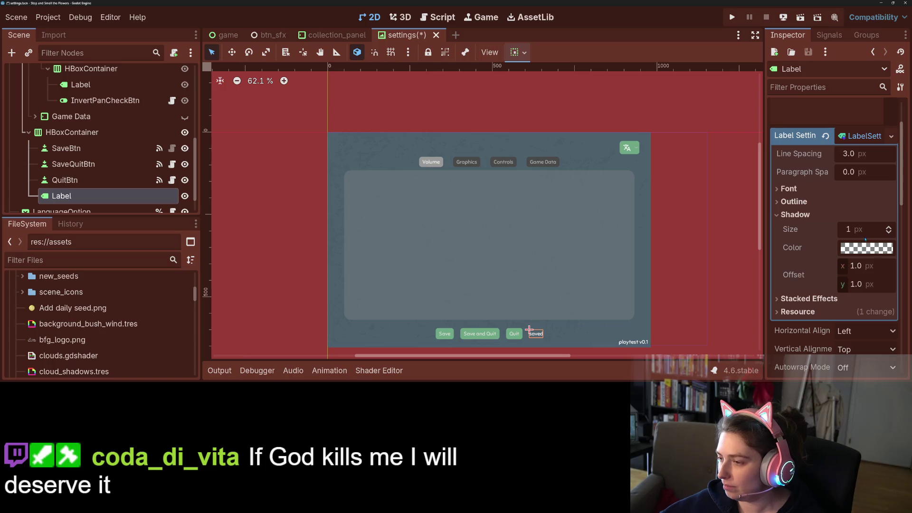
left_click(689, 299)
Change the label text to 'saved!' and collapse the label settings.
left_click(536, 334)
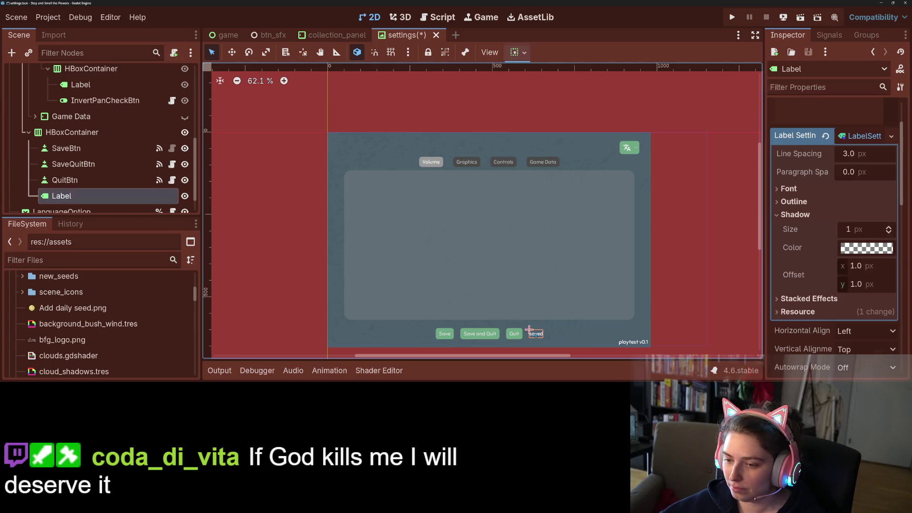
scroll(802, 176, "up", 3)
left_click(828, 139)
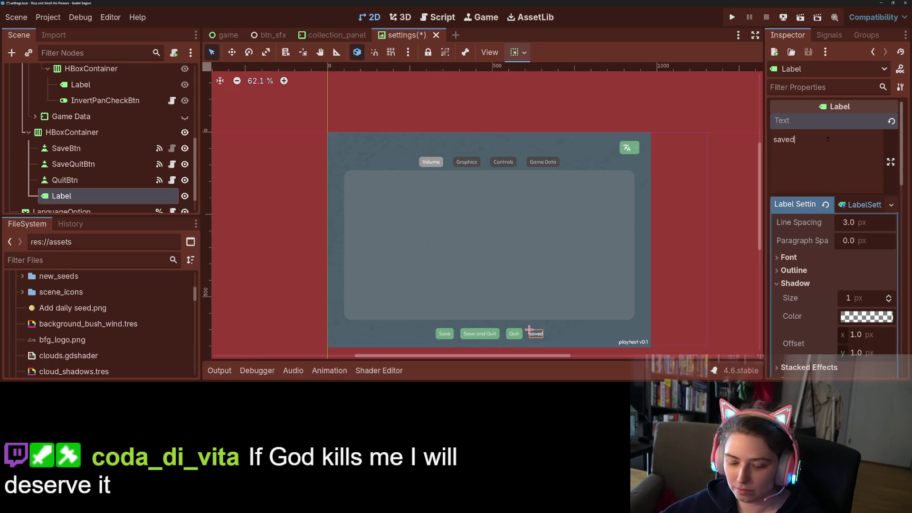
type("!")
left_click(688, 343)
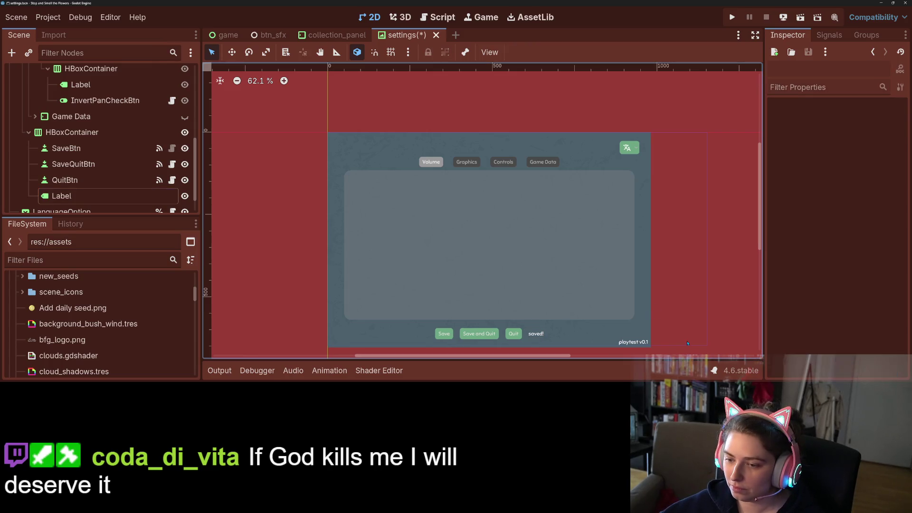
left_click(533, 335)
scroll(849, 192, "down", 4)
scroll(849, 192, "up", 4)
left_click(855, 204)
Move the saved! label between SaveBtn and SaveQuitBtn in the Scene tree.
scroll(822, 266, "down", 2)
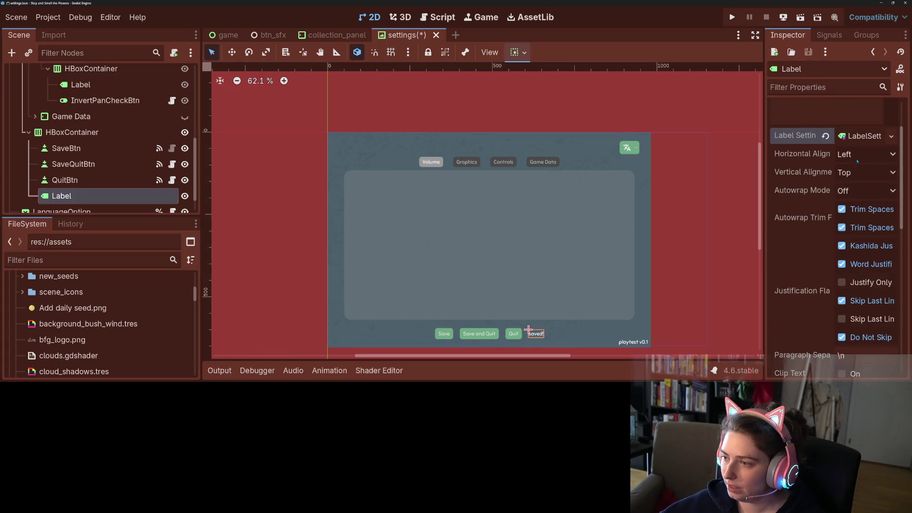
scroll(811, 245, "down", 10)
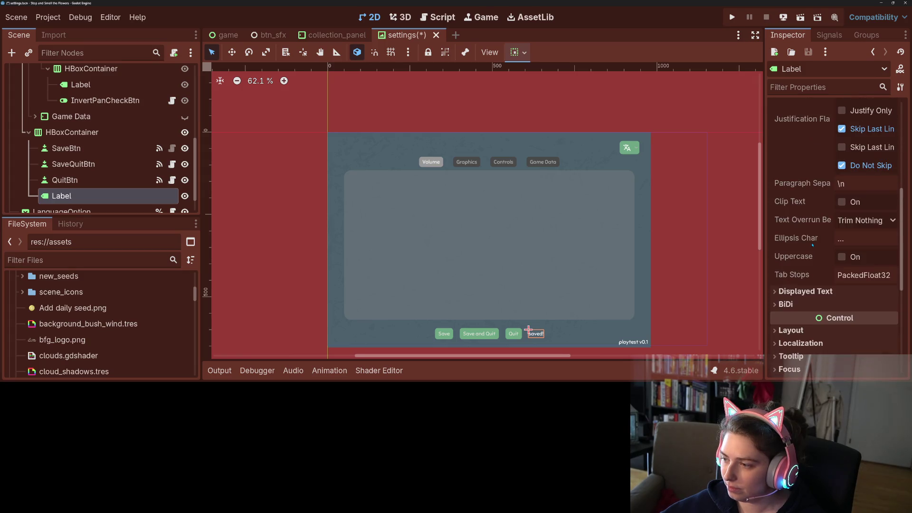
left_click(675, 334)
left_click(534, 335)
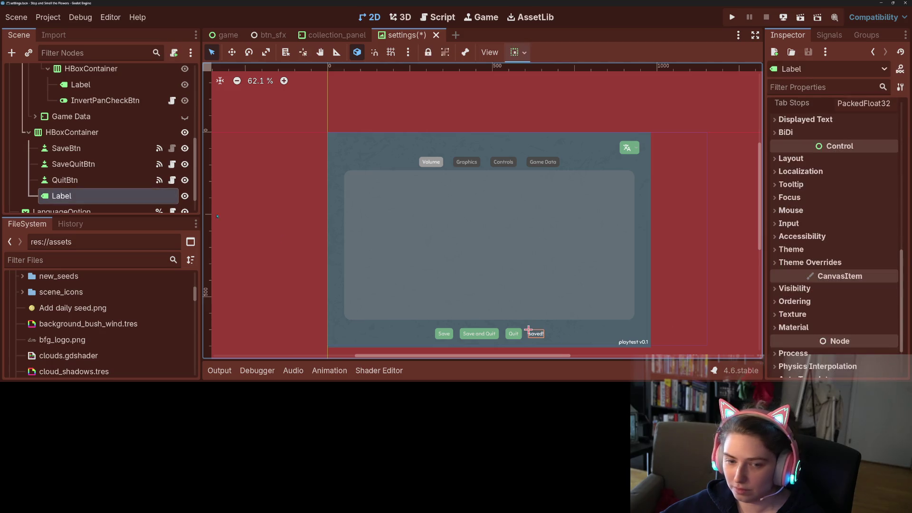
mouse_move(62, 196)
left_mouse_down()
mouse_move(97, 166)
mouse_move(93, 157)
mouse_move(100, 170)
left_mouse_up()
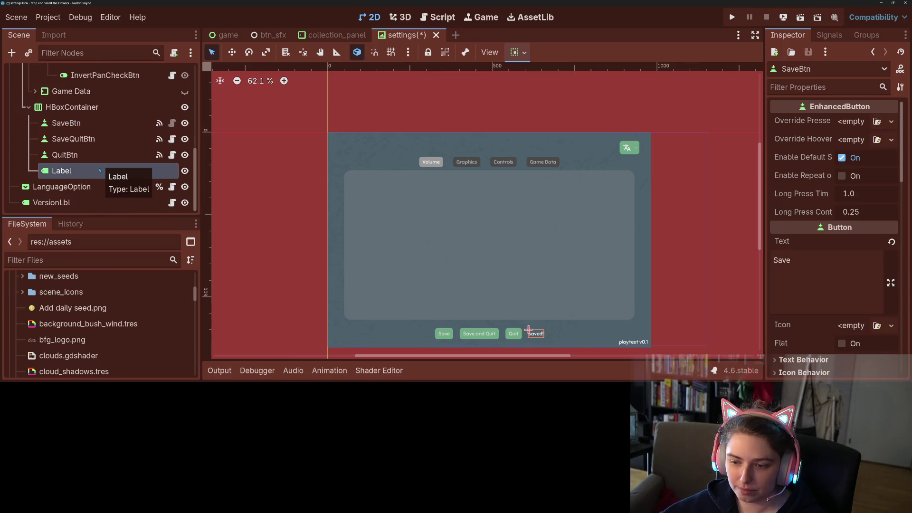
Move the saved! label out of the HBoxContainer to sit below the button row.
scroll(96, 173, "up", 10)
scroll(66, 134, "down", 5)
scroll(66, 134, "down", 3)
mouse_move(53, 171)
left_mouse_down()
mouse_move(35, 173)
mouse_move(48, 100)
left_mouse_up()
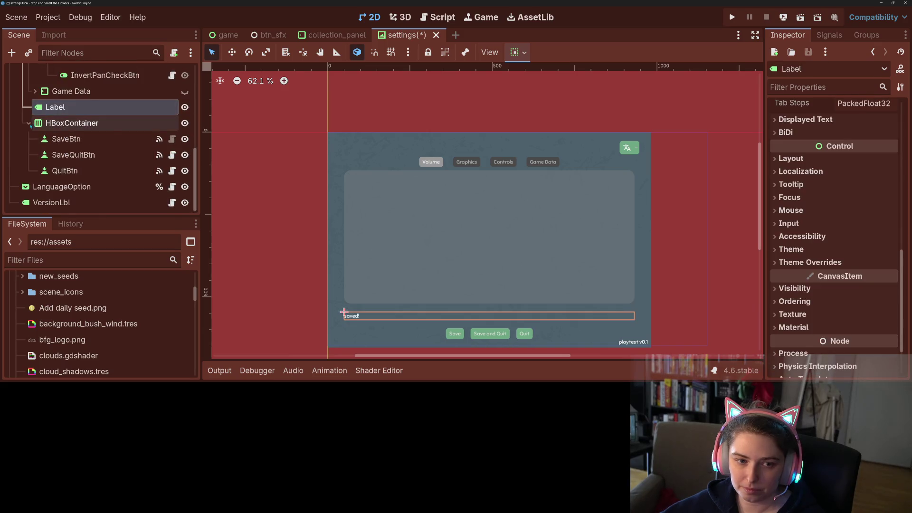
left_click_drag(52, 155, 58, 179)
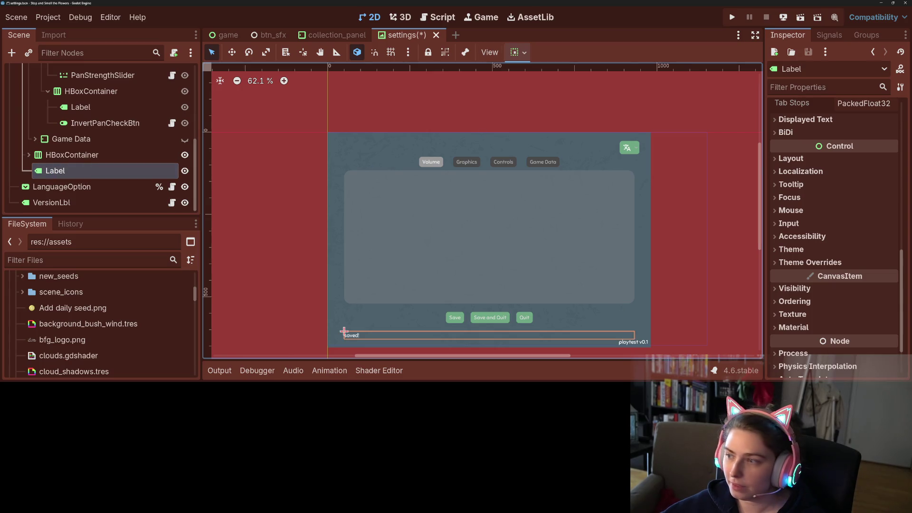
Set the label's Horizontal Alignment to Center and apply the center-bottom anchor preset.
scroll(835, 176, "up", 5)
scroll(836, 177, "up", 2)
left_click(864, 222)
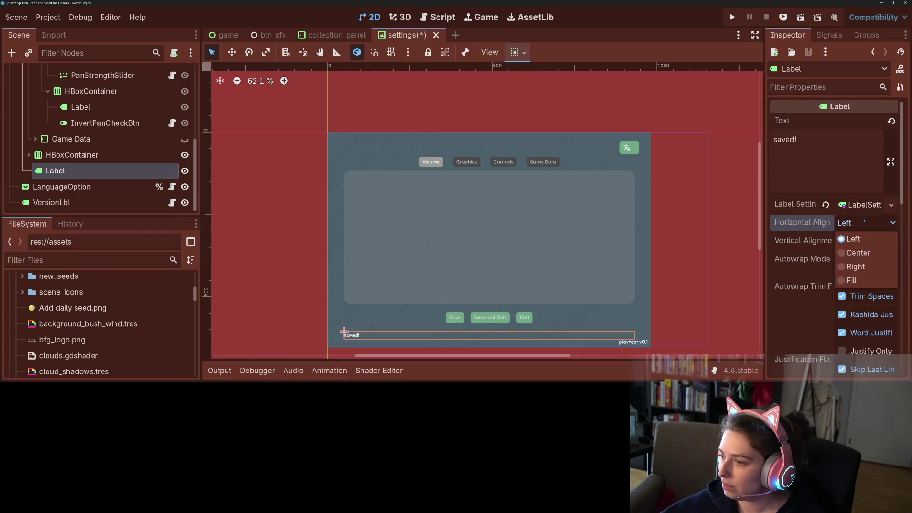
left_click(851, 253)
left_click(518, 53)
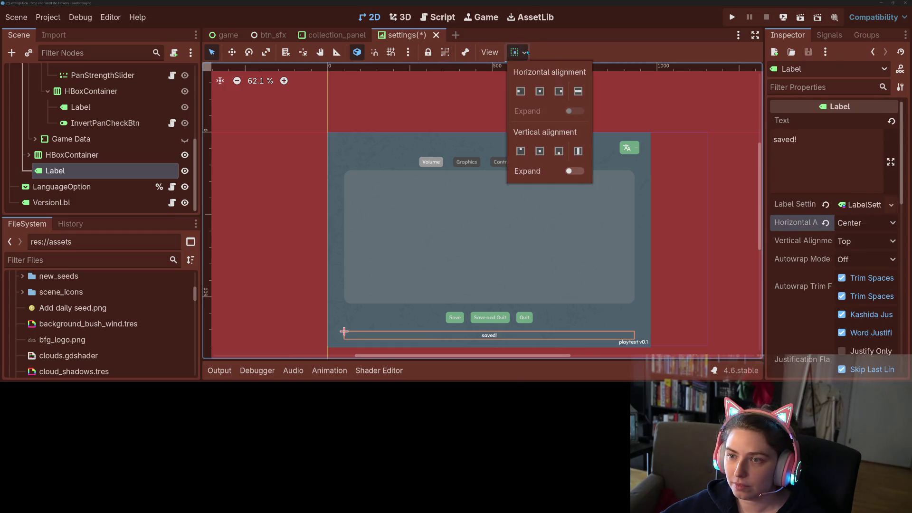
left_click(541, 91)
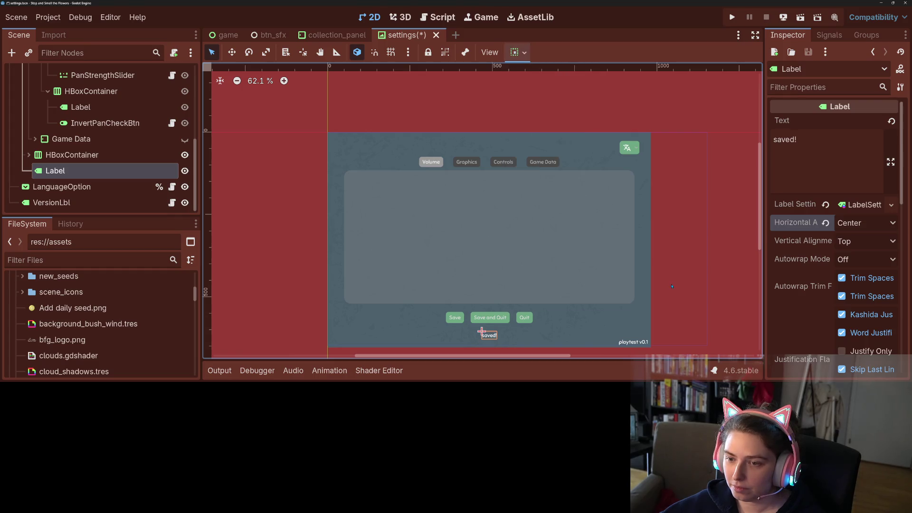
scroll(606, 282, "down", 2)
scroll(607, 282, "up", 3)
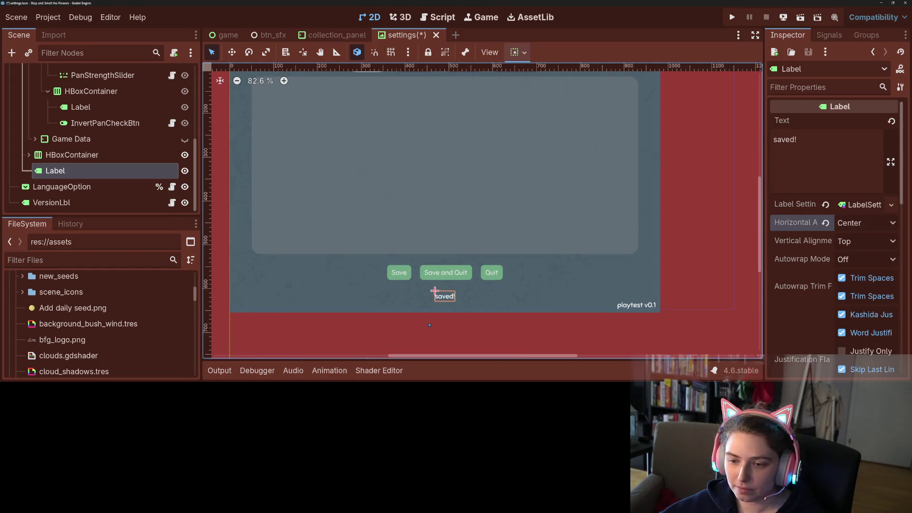
Reselect the button row and saved! label, then bring up the main VBoxContainer's node actions.
left_click(221, 209)
left_click(63, 154)
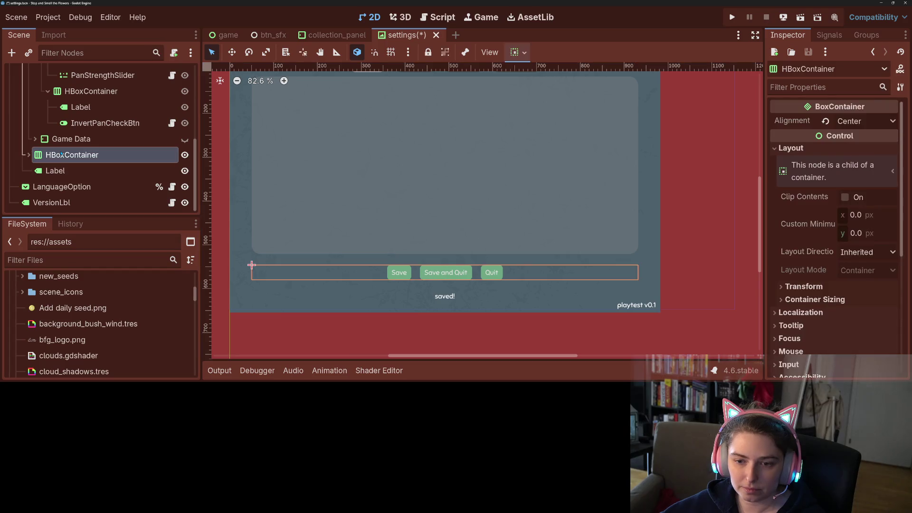
left_click(55, 175)
scroll(71, 142, "up", 5)
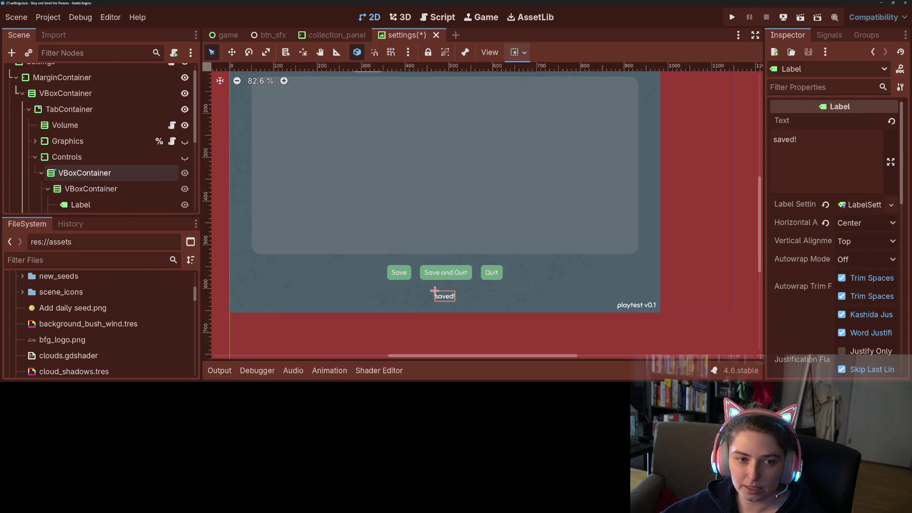
right_click(53, 105)
Add a new VBoxContainer as a child of the existing VBoxContainer.
left_click(95, 51)
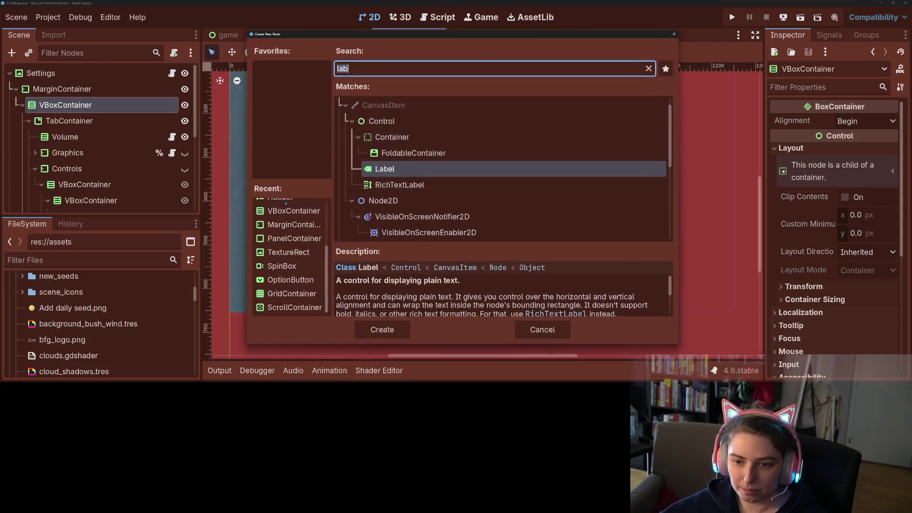
left_click(293, 211)
left_click(390, 327)
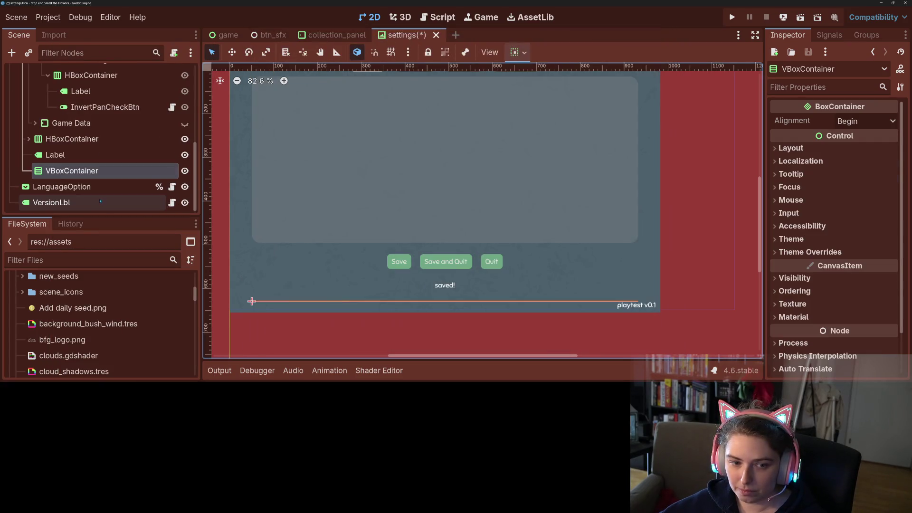
Move the button HBoxContainer and the saved! label into the new VBoxContainer.
left_click(72, 139)
left_click(56, 155, "shift")
mouse_move(55, 154)
left_mouse_down()
mouse_move(73, 181)
mouse_move(73, 172)
left_mouse_up()
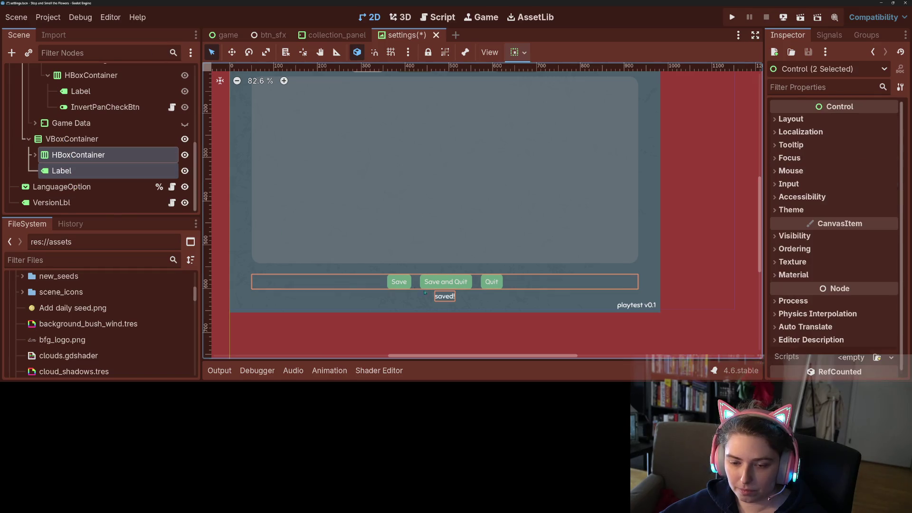
left_click(447, 332)
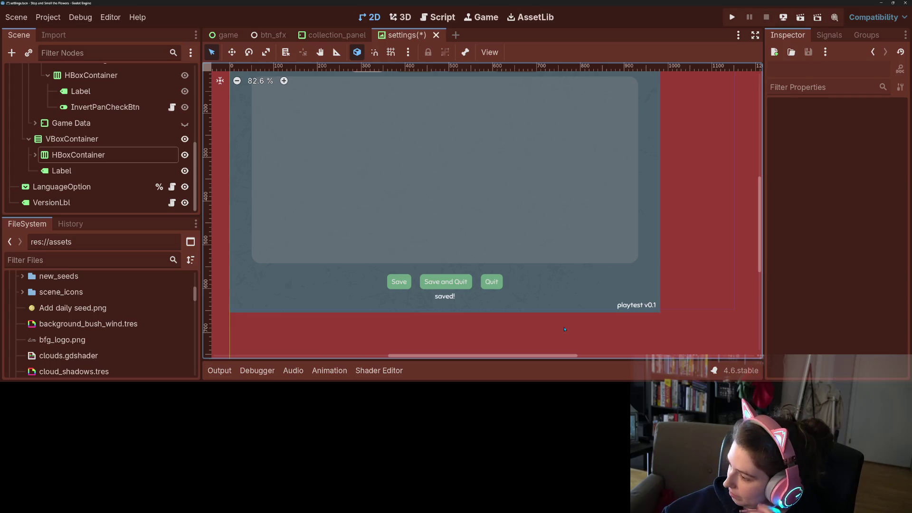
left_click(448, 297)
left_click(860, 156)
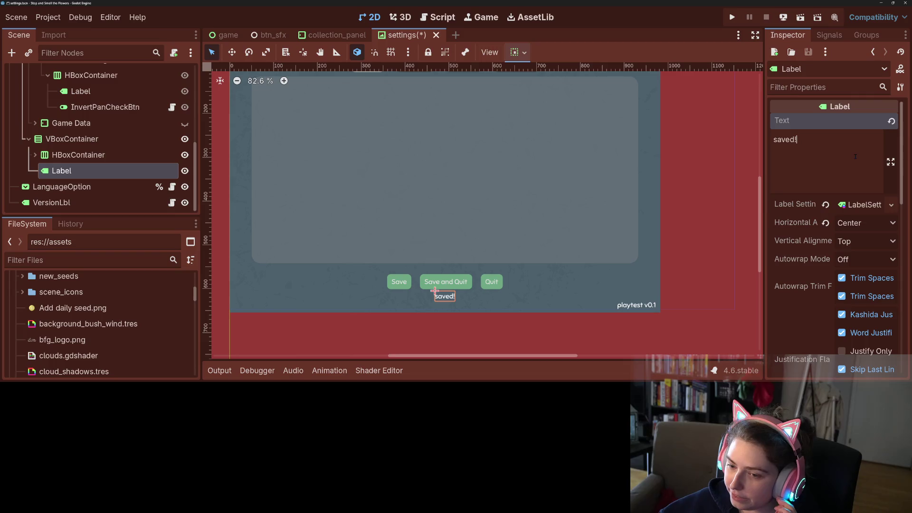
Change the label text from 'saved!' to 'game saved' and save the settings scene.
key("BackSpace")
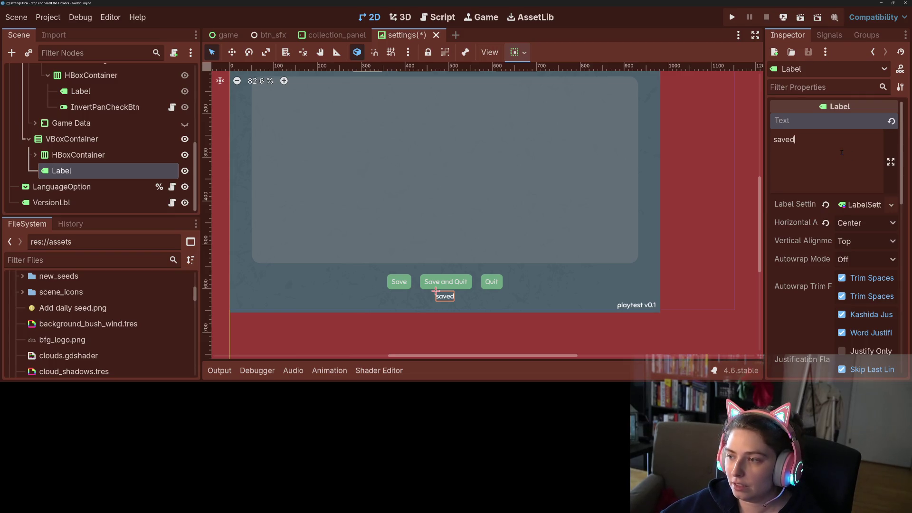
key("Home")
type("game")
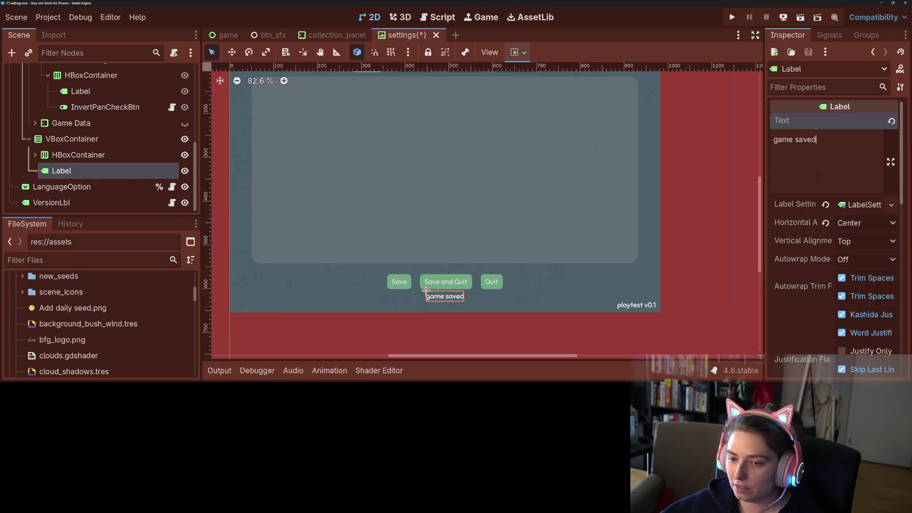
left_click(688, 266)
left_click(439, 296)
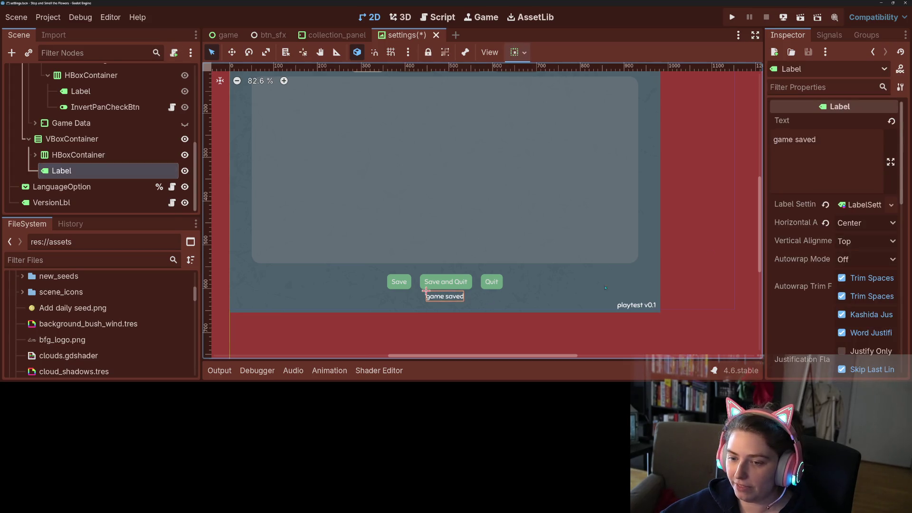
scroll(480, 300, "down", 3)
key("ctrl+s")
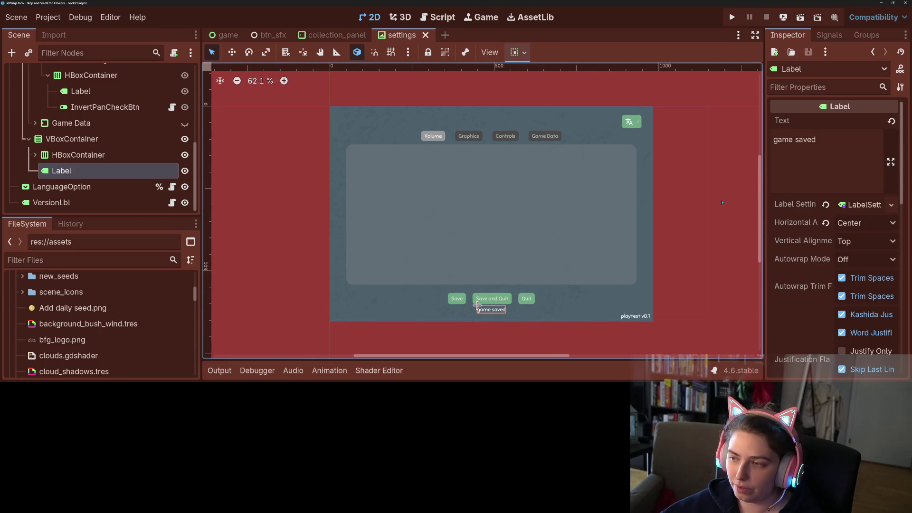
Copy the 'game saved' label text and switch to the Localization Sheet in Chrome.
left_click(823, 178)
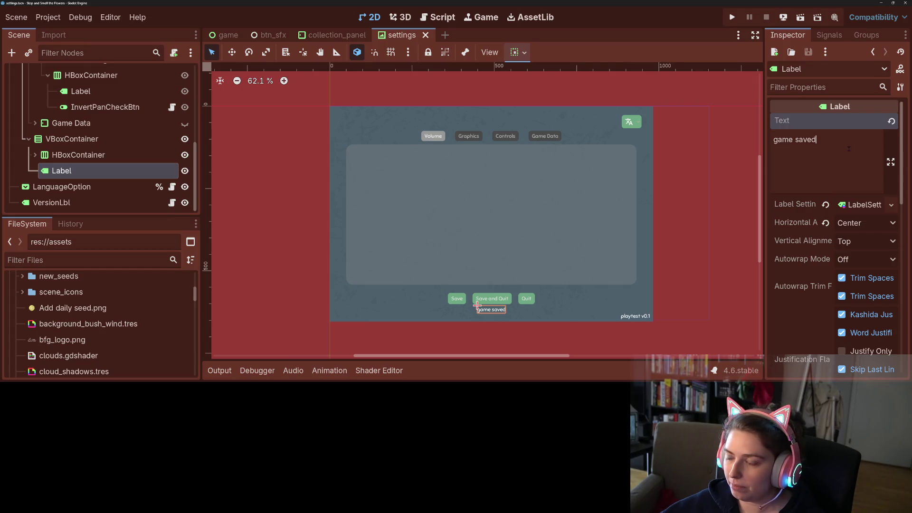
key("ctrl+a")
key("ctrl+c")
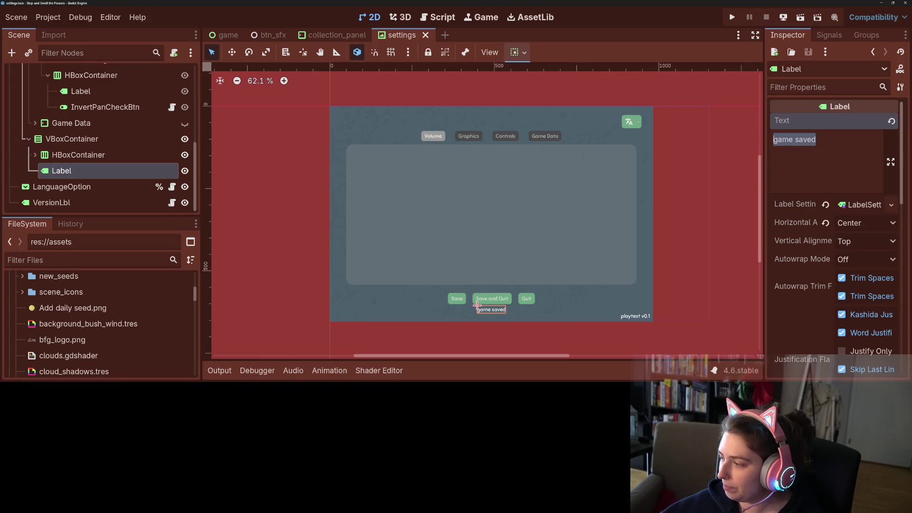
key("alt+Tab")
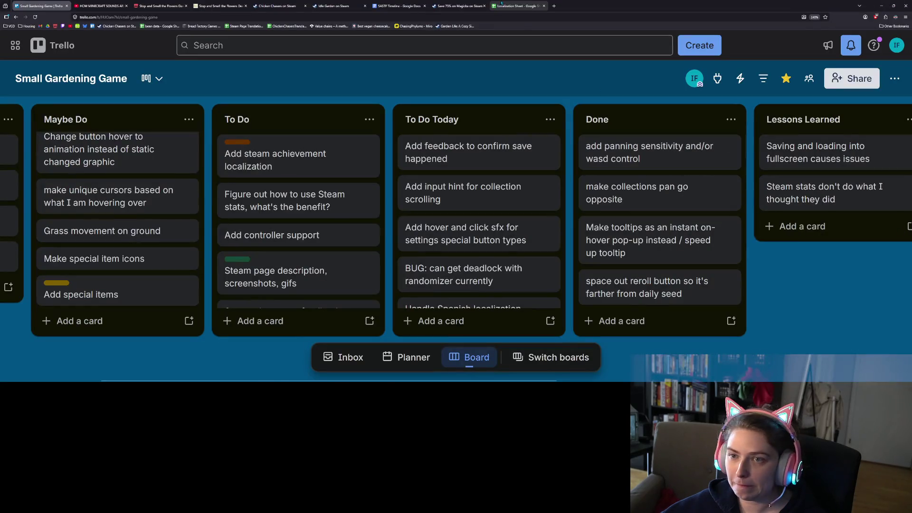
left_click(515, 5)
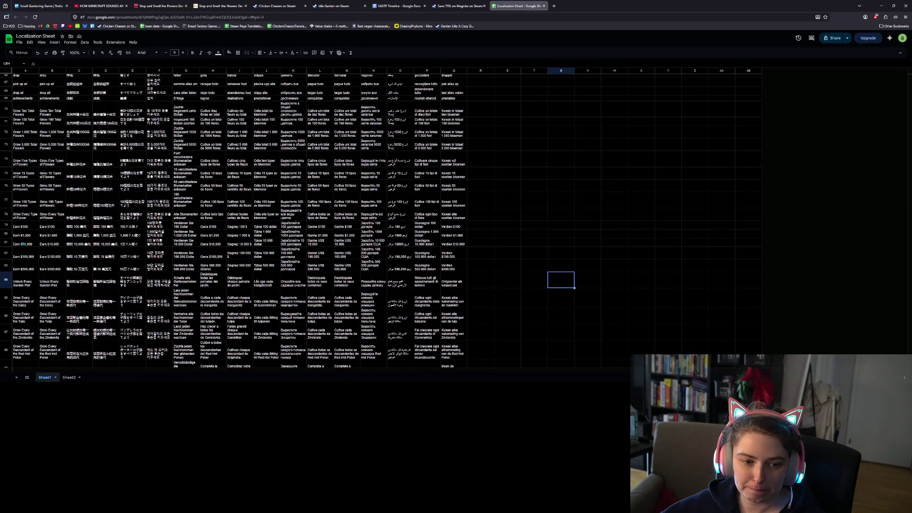
Insert a new row above Volume and paste 'game saved' into cell A30.
scroll(23, 244, "up", 5)
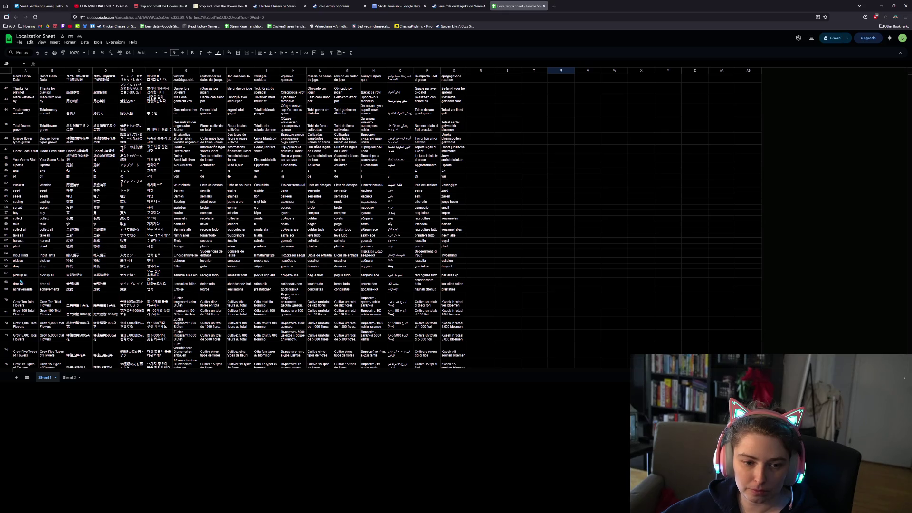
scroll(64, 289, "up", 3)
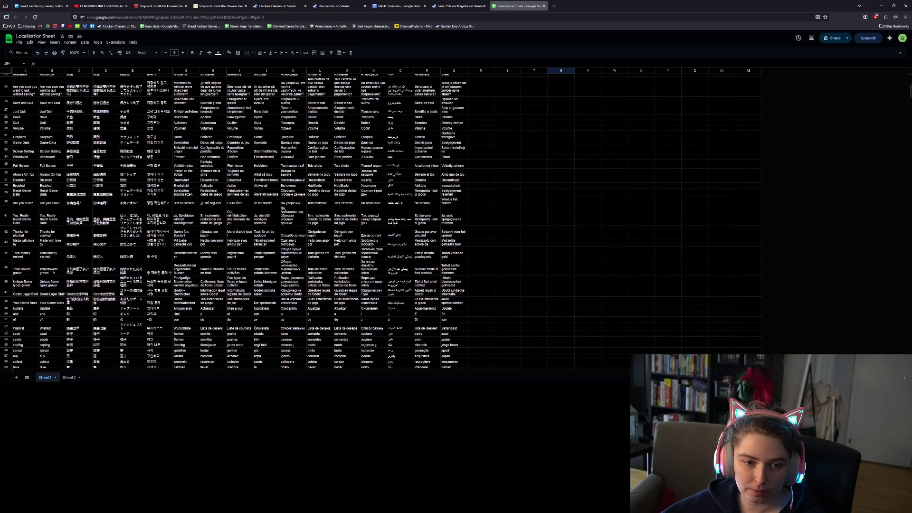
scroll(33, 201, "up", 2)
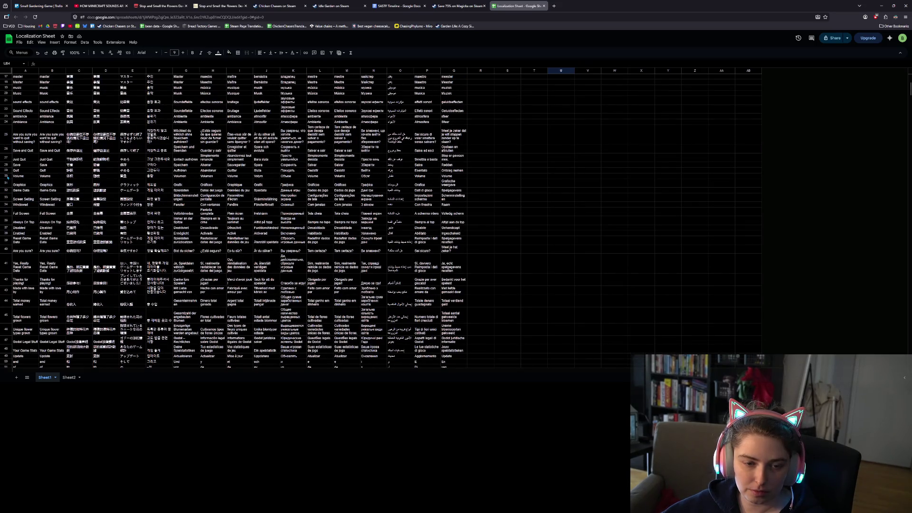
left_click(7, 177)
right_click(8, 176)
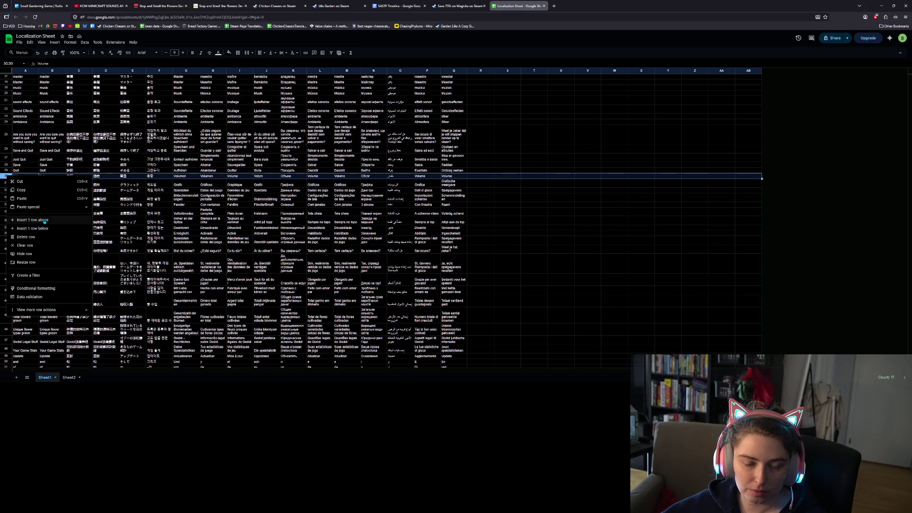
left_click(44, 221)
left_click(27, 177)
key("ctrl+v")
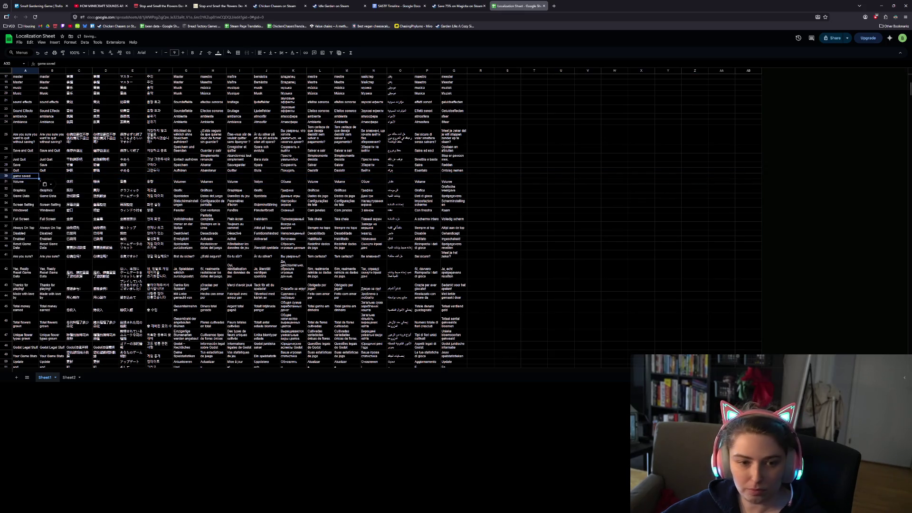
Copy the B29:Q29 translation formulas into the game saved row and return to Godot.
left_click(53, 171)
mouse_move(54, 172)
left_mouse_down()
mouse_move(472, 170)
mouse_move(468, 178)
left_mouse_up()
left_click(400, 208)
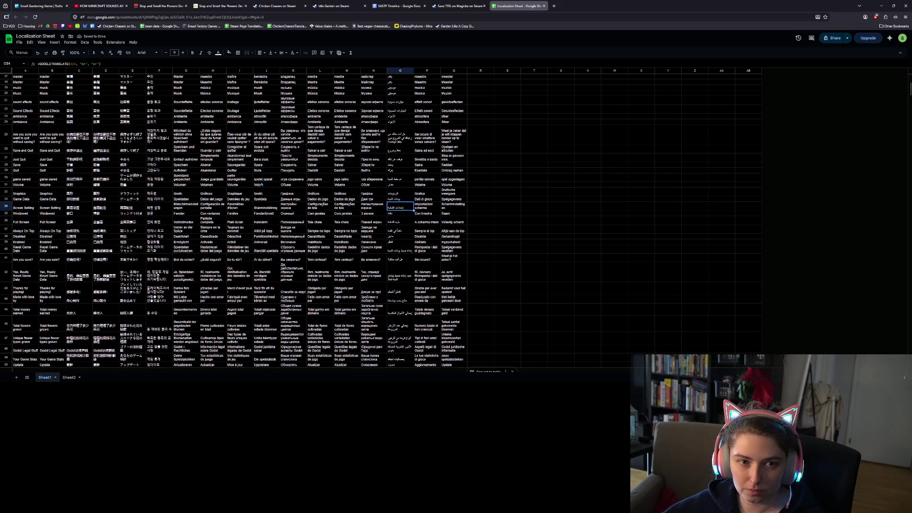
left_click(882, 6)
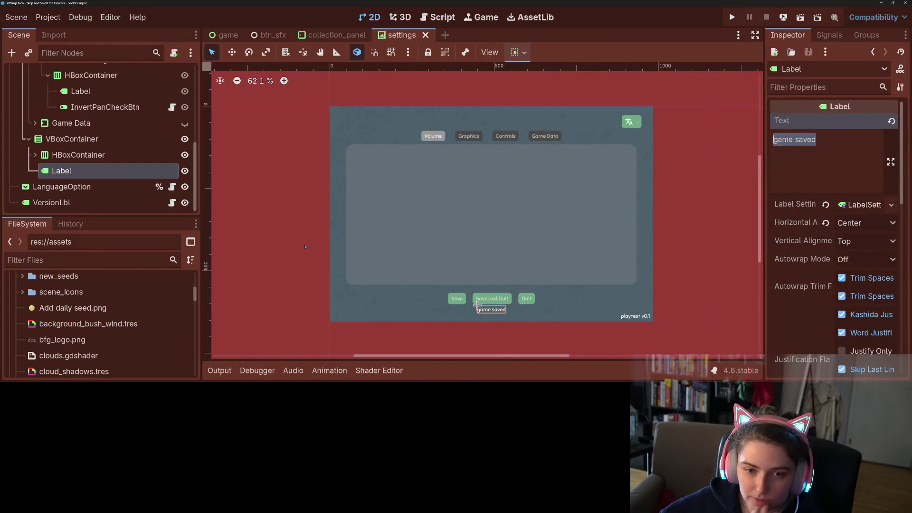
Rename the 'game saved' label node to GameSavedNotif.
double_click(105, 170)
type("GameSavedNotif")
key("Return")
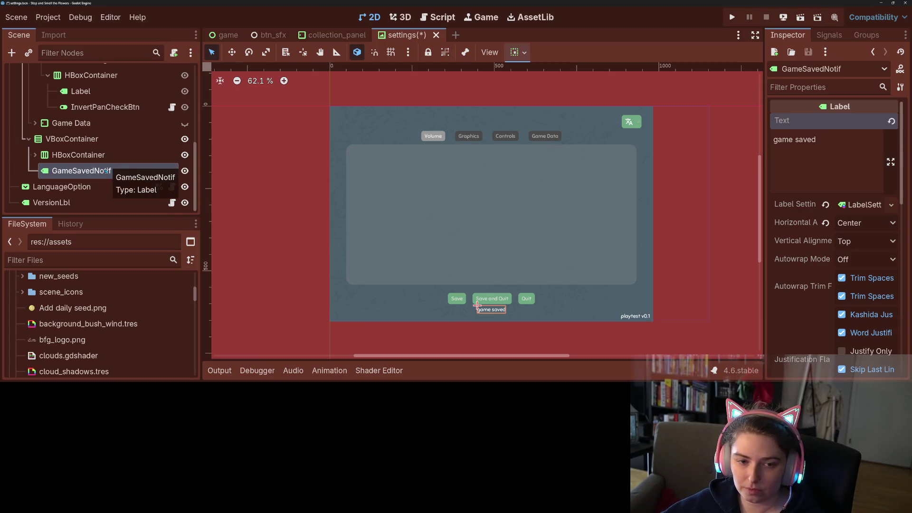
Expand the HBoxContainer and open SaveBtn's script, enhanced_button.gd.
left_click(36, 154)
left_click(35, 155)
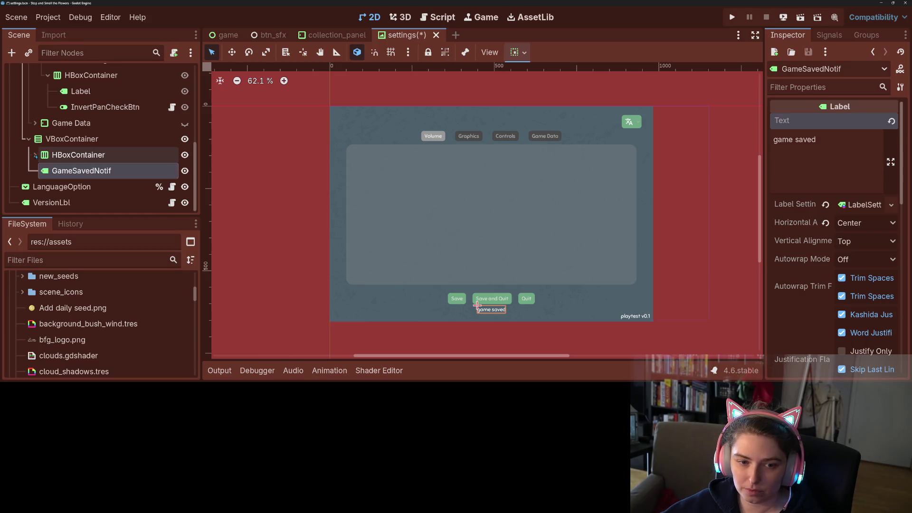
left_click(35, 155)
left_click(172, 171)
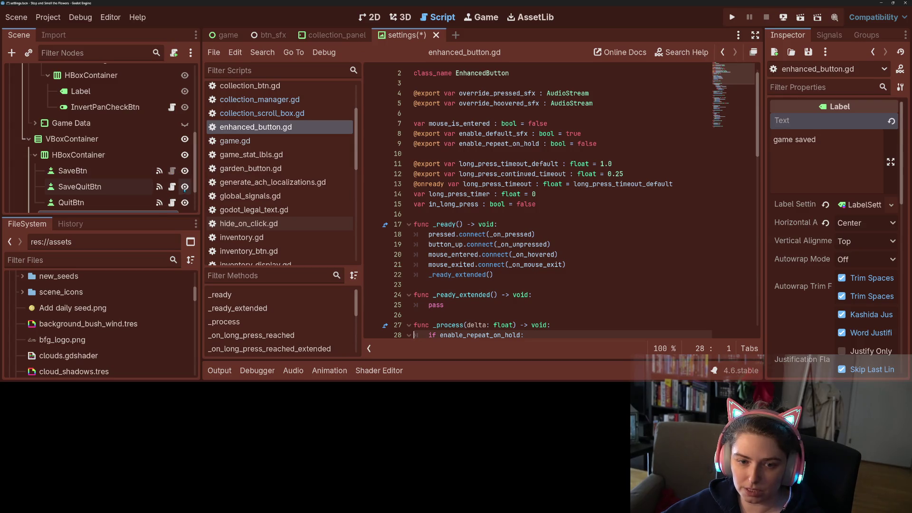
Switch the script editor to settings.gd and look over its handlers.
scroll(94, 179, "down", 1)
scroll(93, 179, "up", 6)
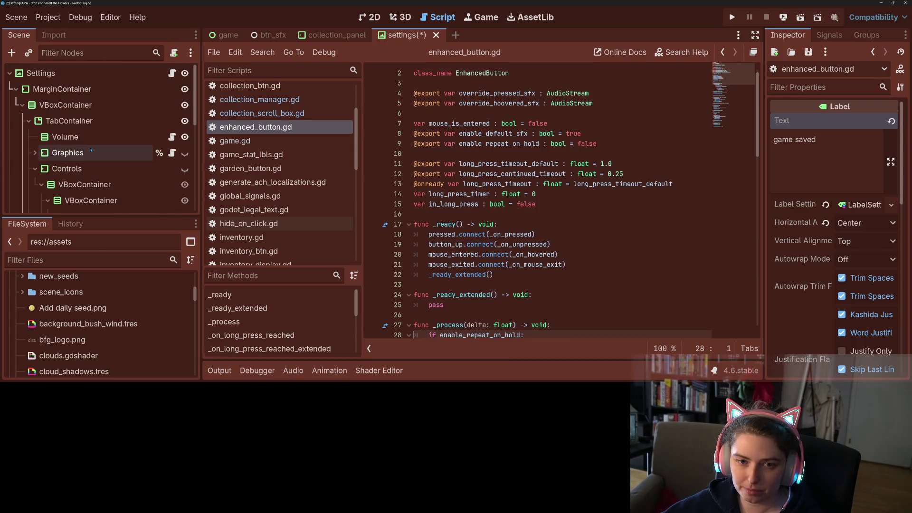
left_click(171, 72)
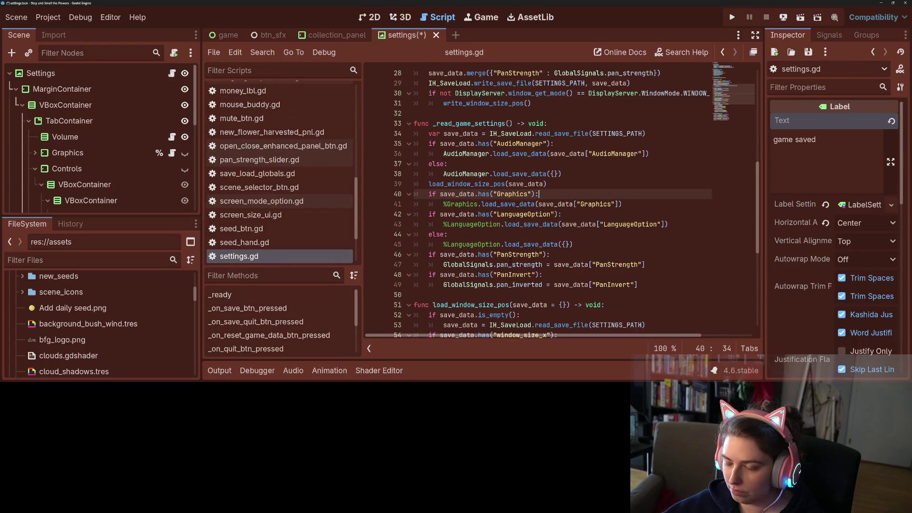
scroll(508, 274, "down", 3)
scroll(518, 274, "up", 12)
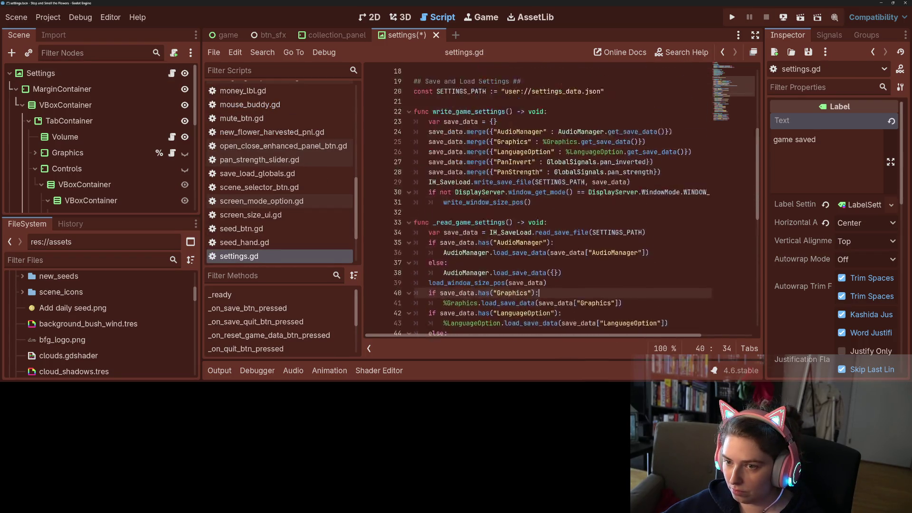
scroll(520, 275, "up", 1)
left_click(497, 204)
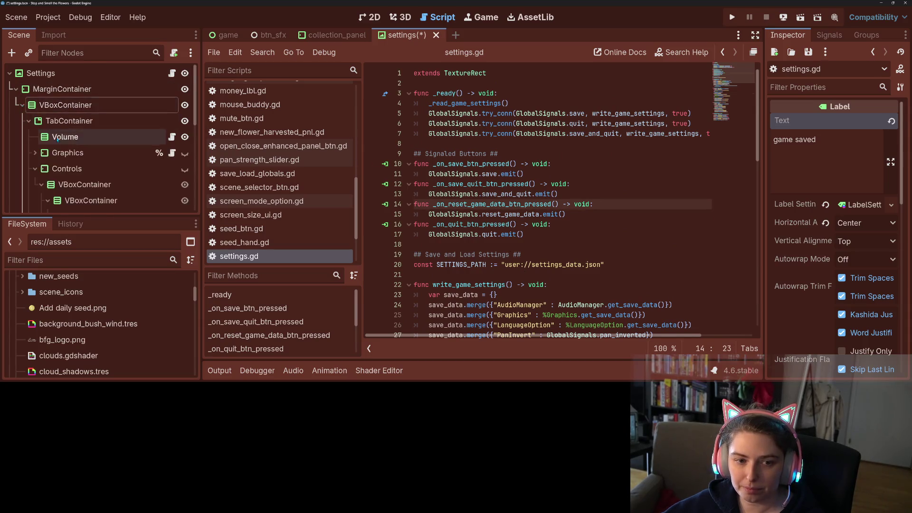
Collapse the Controls branch and bring up the GameSavedNotif node's context actions.
scroll(46, 142, "down", 2)
left_click(36, 132)
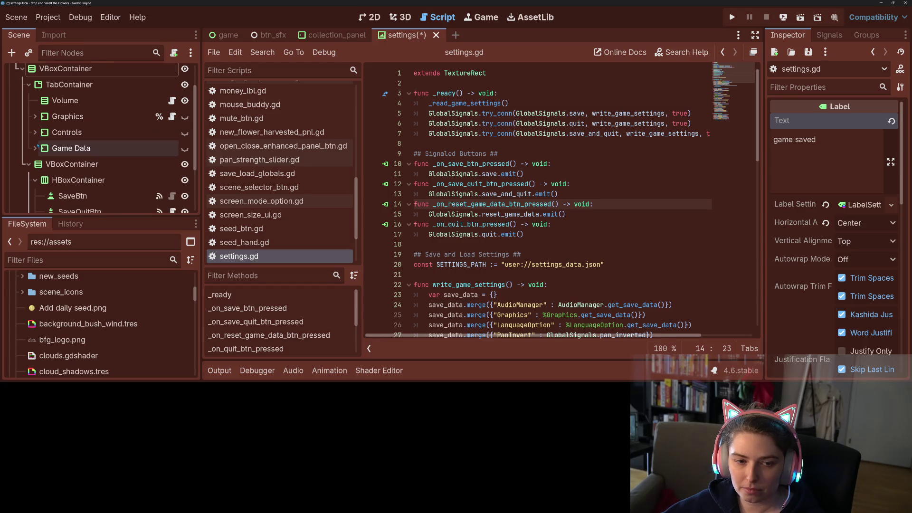
scroll(40, 142, "down", 2)
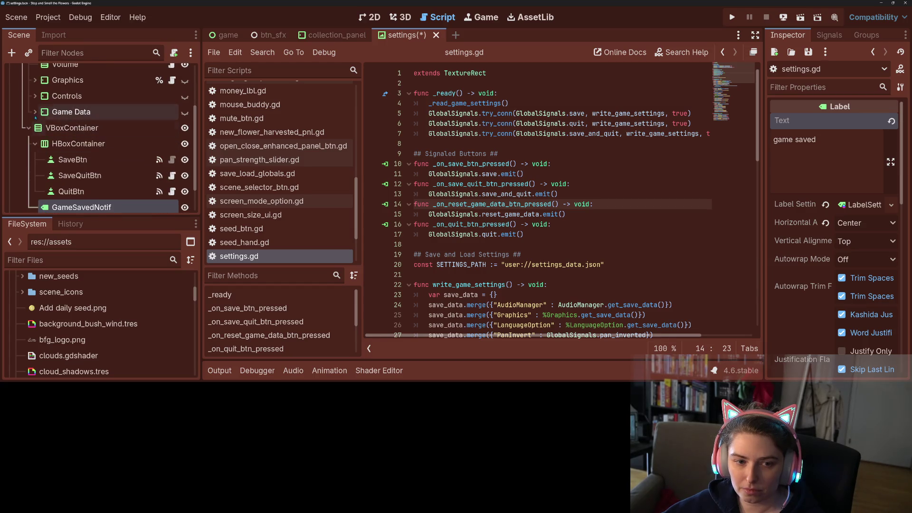
scroll(36, 120, "down", 10)
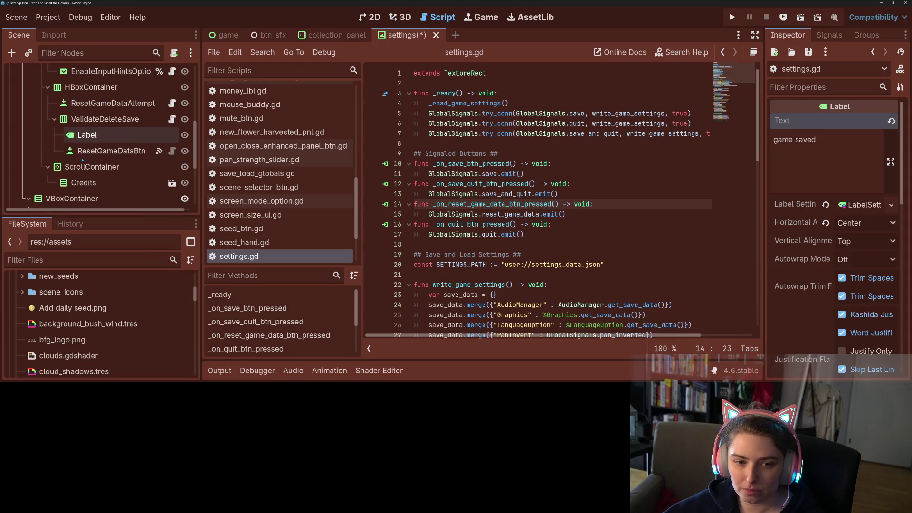
scroll(100, 174, "down", 5)
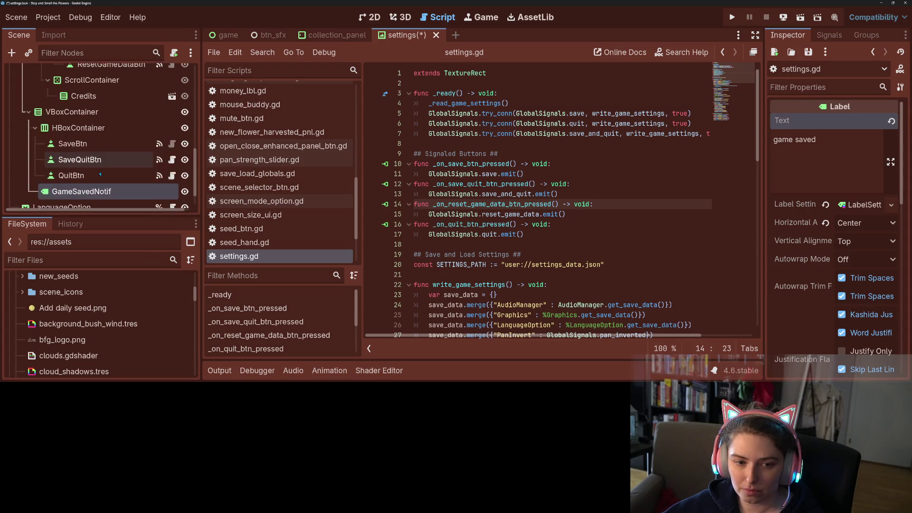
scroll(65, 133, "up", 10)
scroll(63, 133, "down", 8)
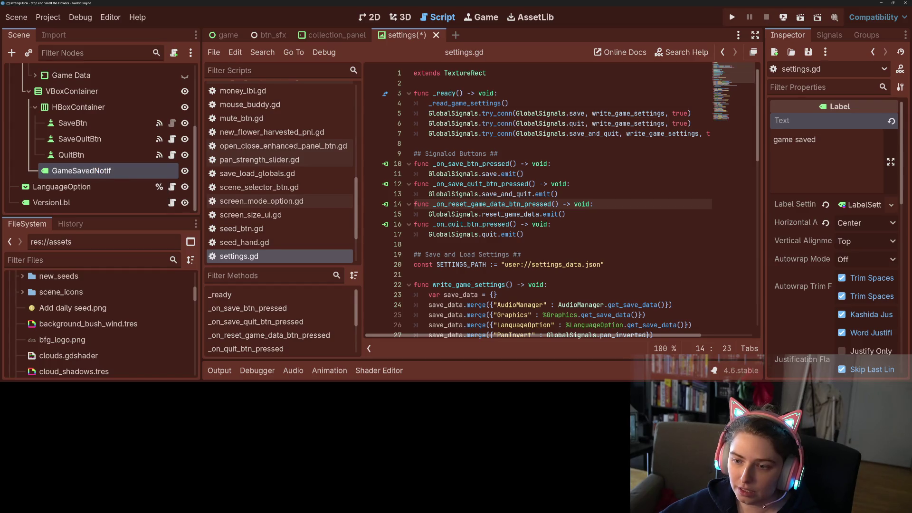
left_click(549, 224)
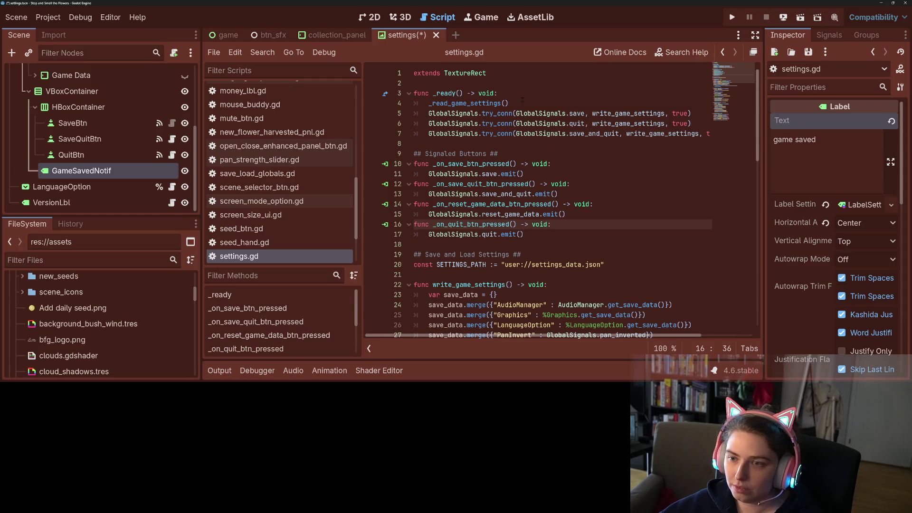
right_click(126, 171)
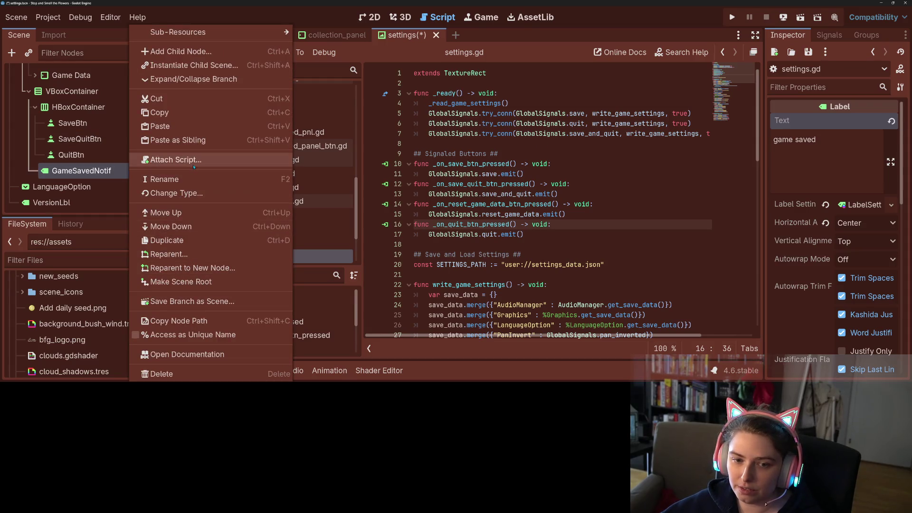
Make GameSavedNotif scene-unique, add %GameSavedNotif.visible = false to _ready, and save settings.gd.
left_click(190, 335)
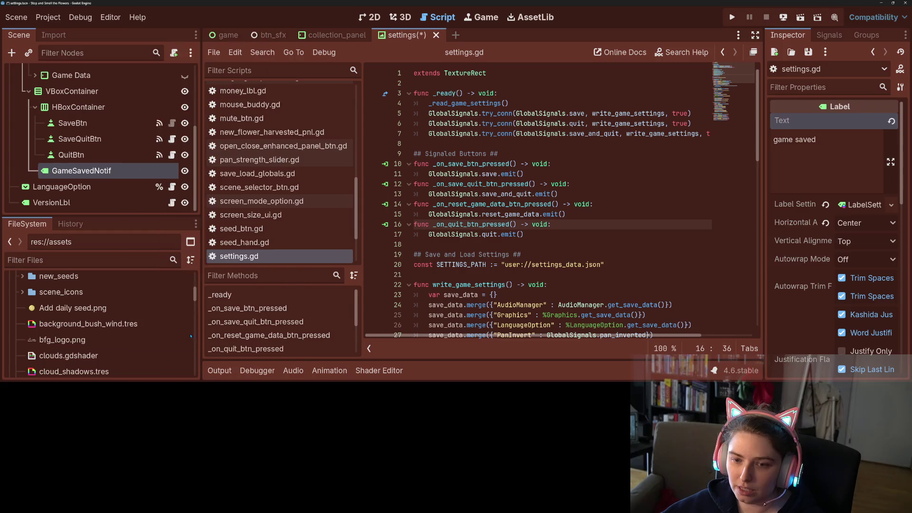
left_click(515, 141)
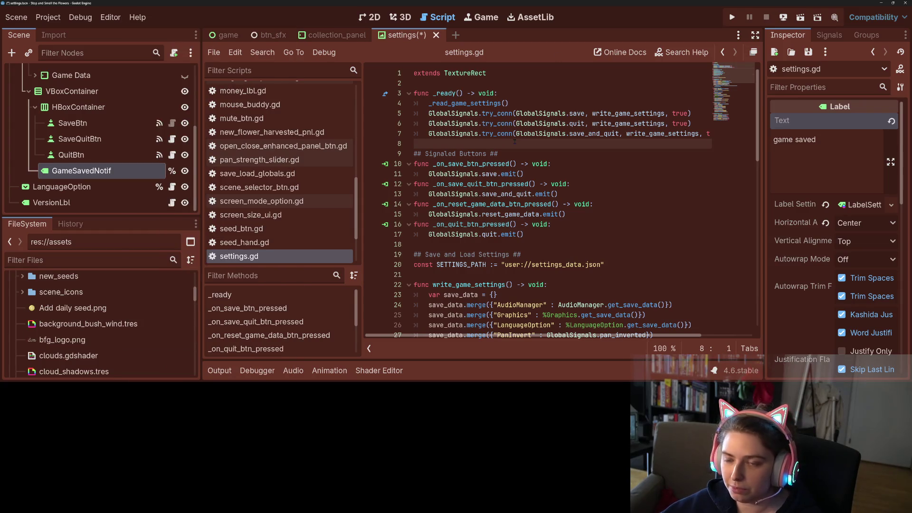
key("ctrl+shift+Return")
type("%")
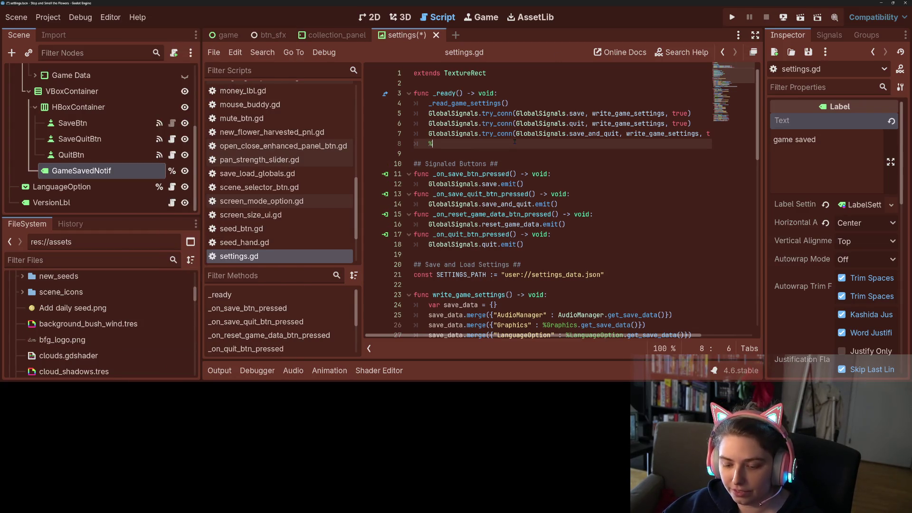
type("GameSavedNotif.")
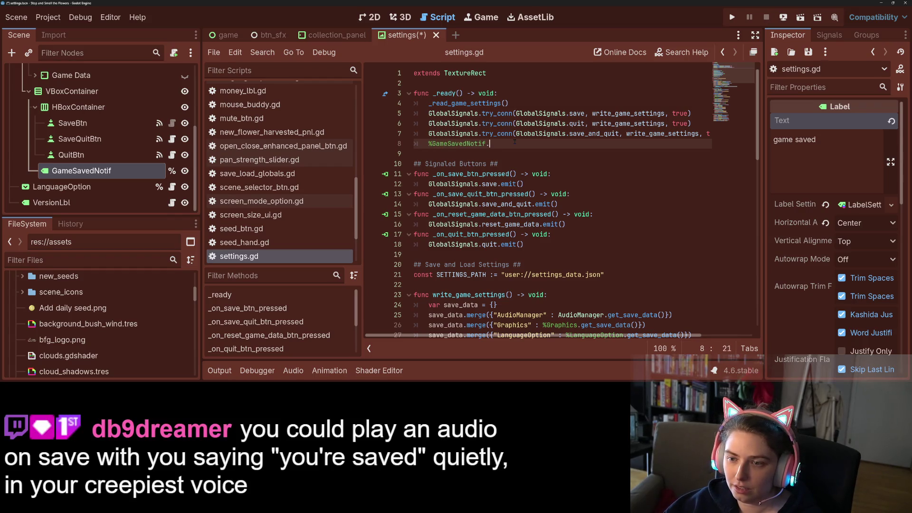
type("visible =")
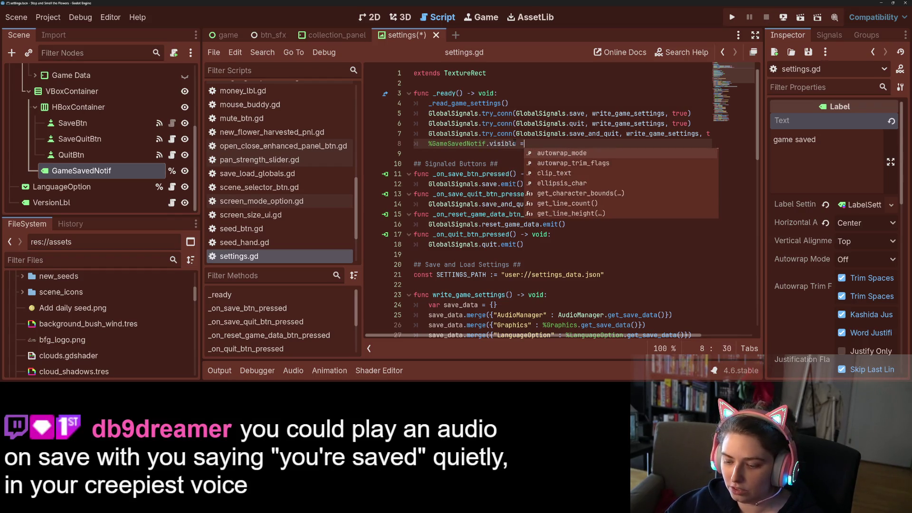
type(" false")
key("ctrl+s")
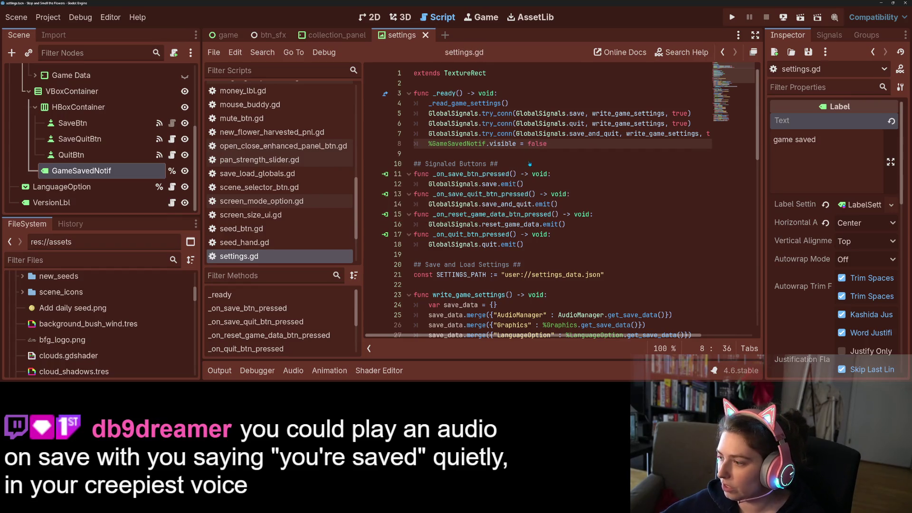
Review the save handler code, selecting the save signal and write_game_settings names.
left_click(529, 185)
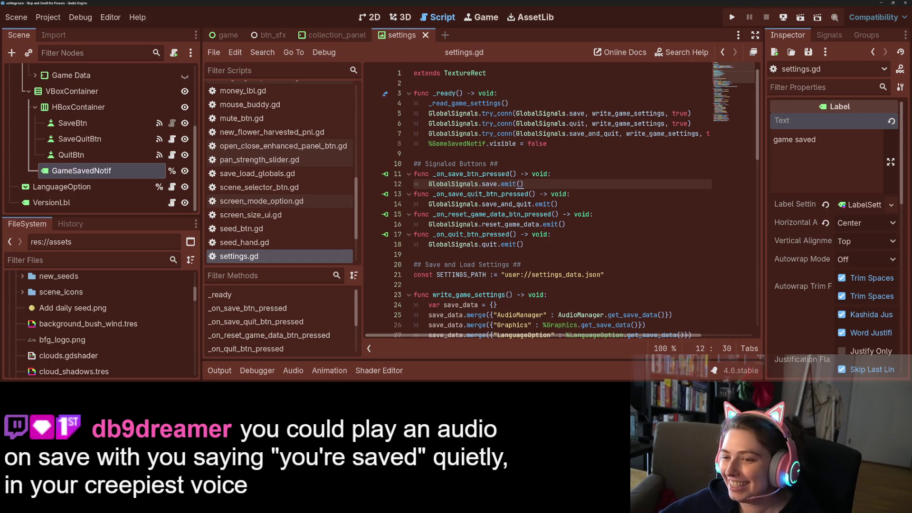
scroll(618, 251, "down", 2)
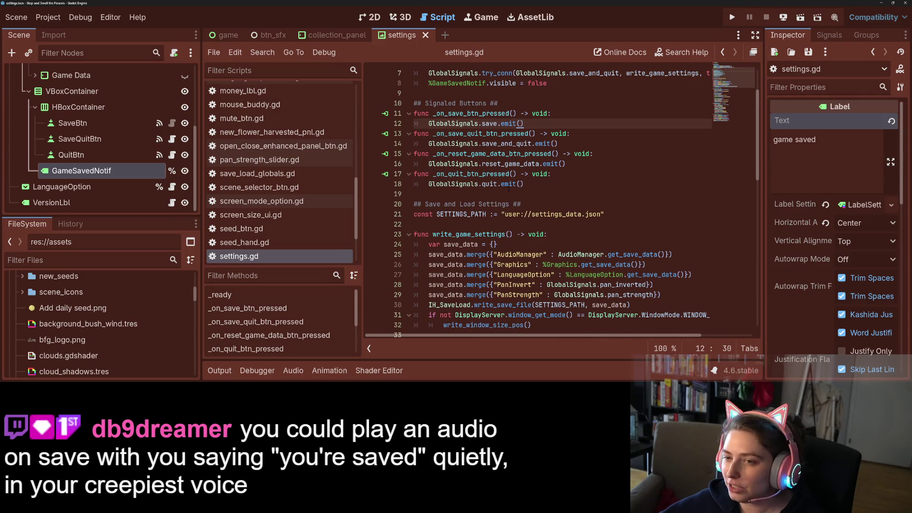
scroll(509, 189, "up", 2)
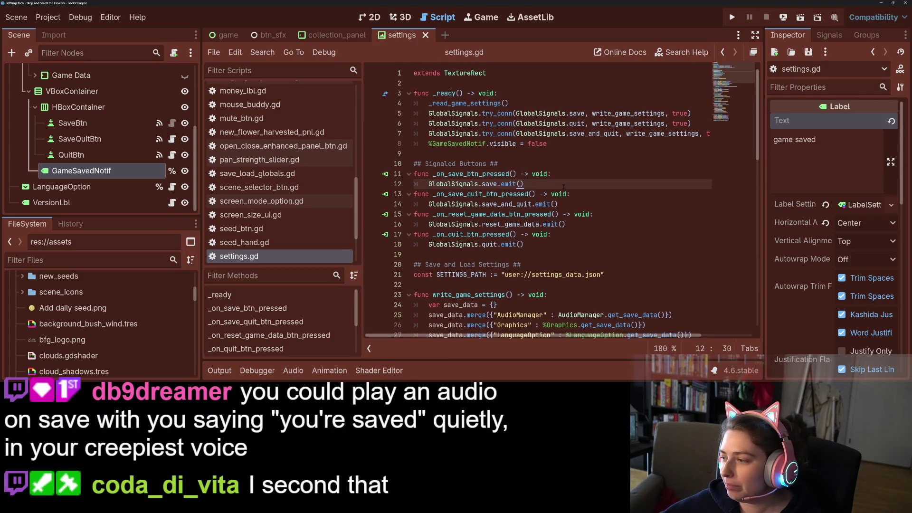
left_click(570, 254)
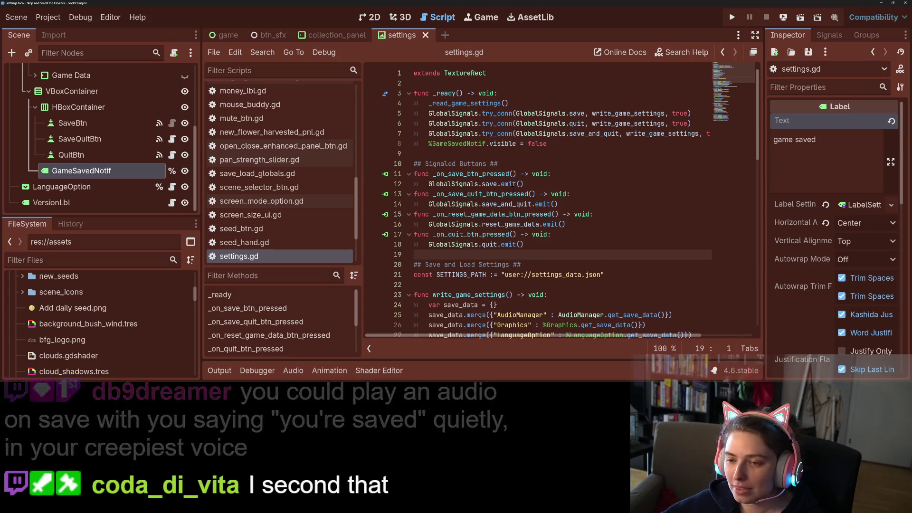
double_click(490, 184)
mouse_move(490, 184)
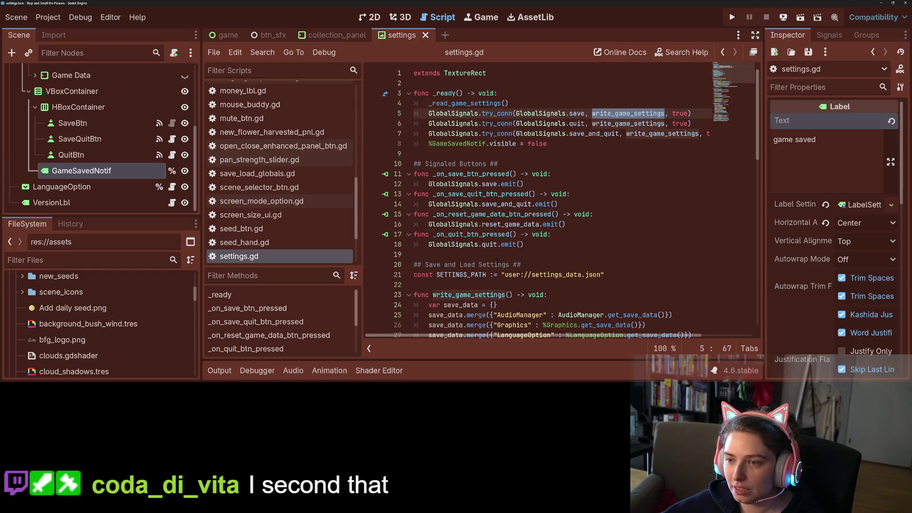
scroll(497, 259, "down", 4)
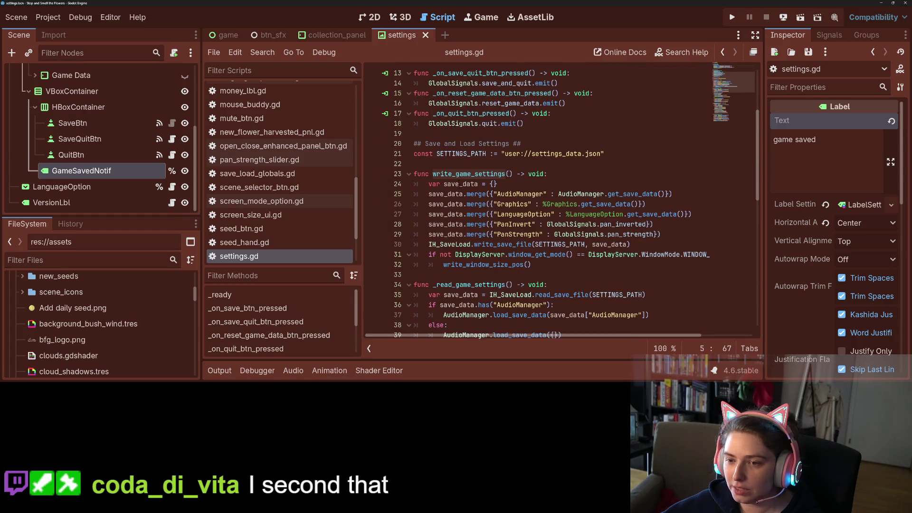
double_click(470, 174)
left_click(546, 274)
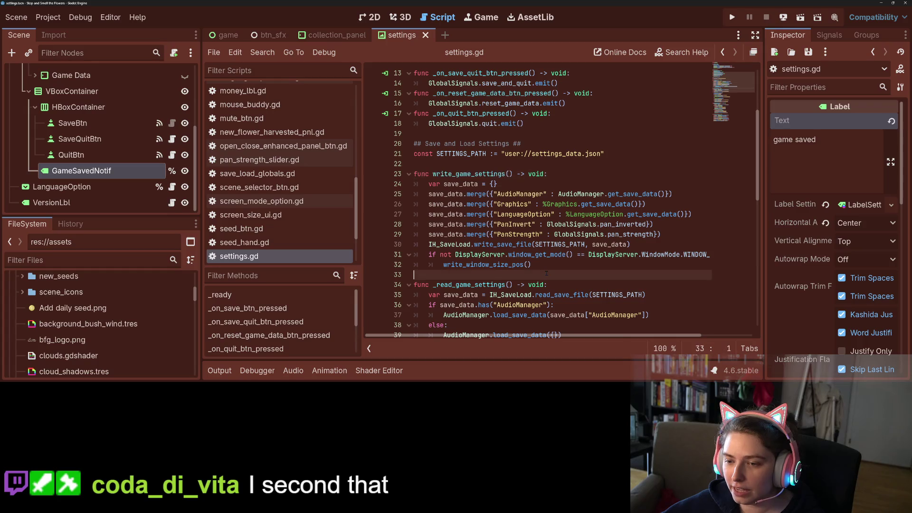